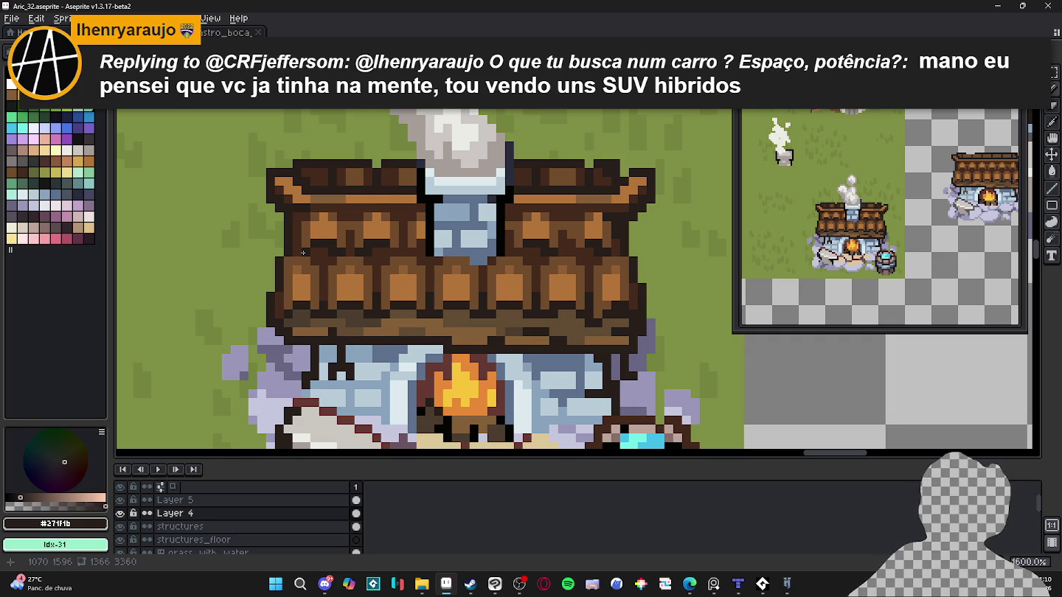
Pick the roof brown with the Pencil and save Aric_32.aseprite.
scroll(391, 274, down, 1)
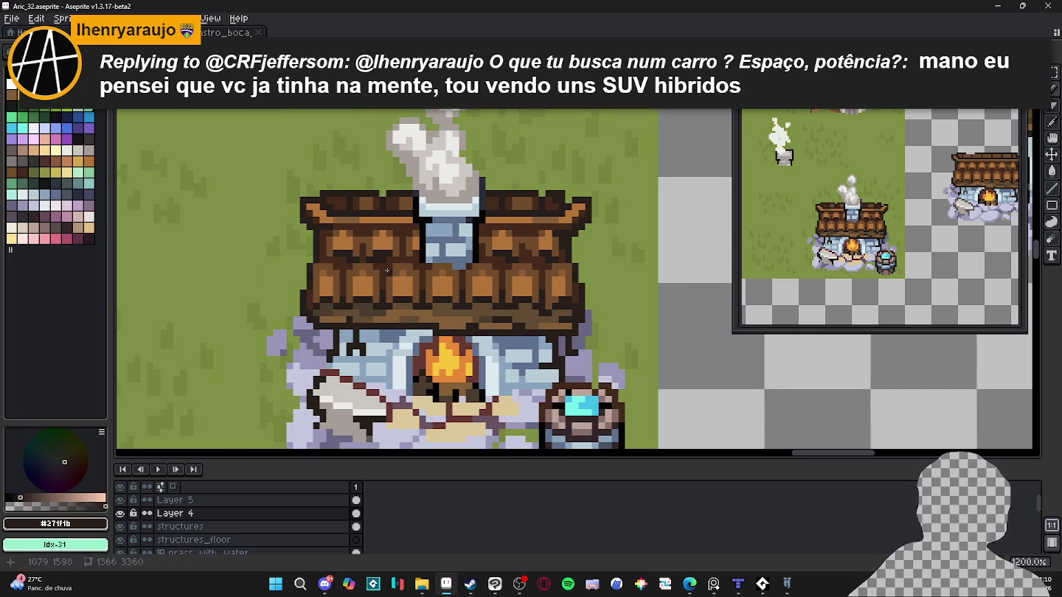
key(b)
alt+click(382, 266)
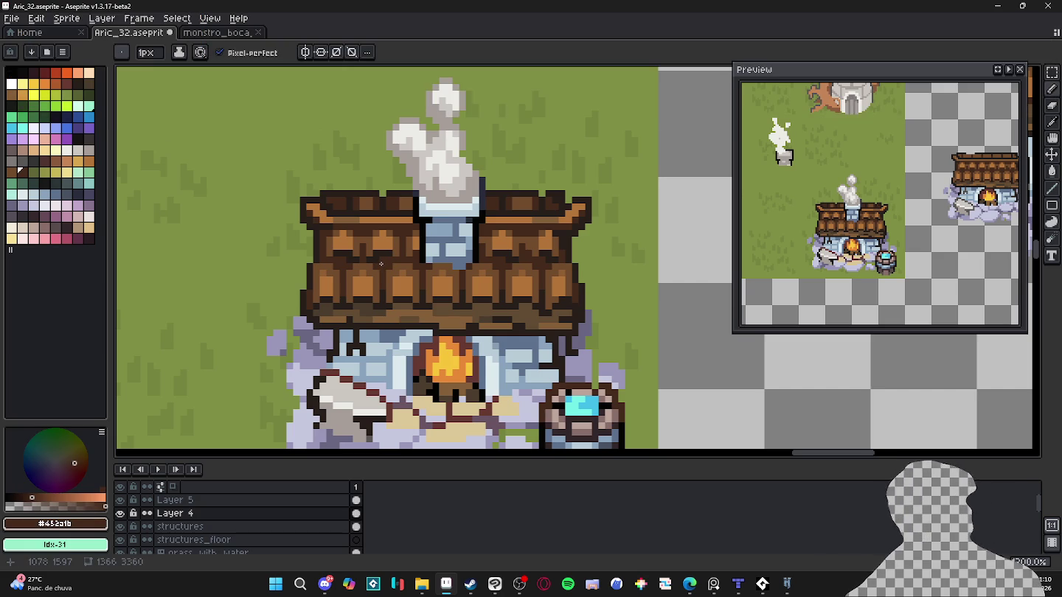
scroll(410, 303, down, 2)
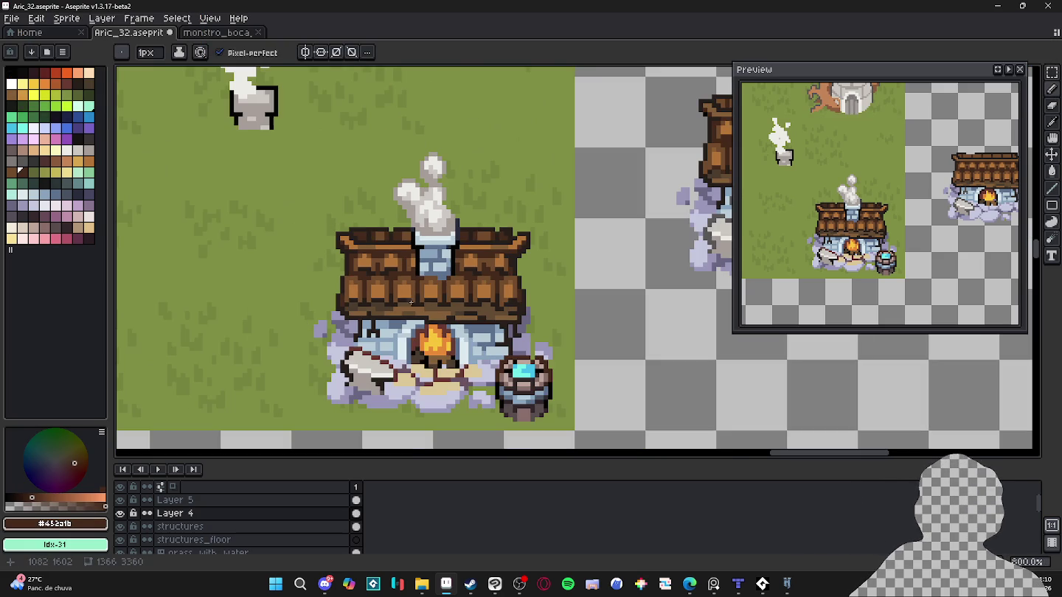
key(ctrl+s)
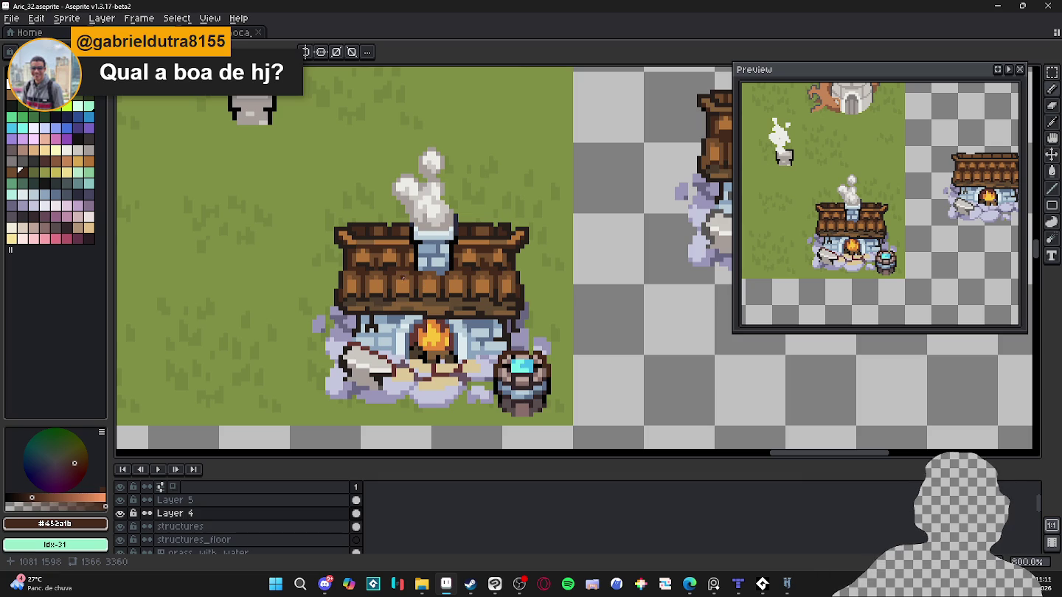
Zoom in close on the stone tower with brown roots and sample its light grey.
scroll(423, 287, down, 2)
scroll(421, 282, down, 2)
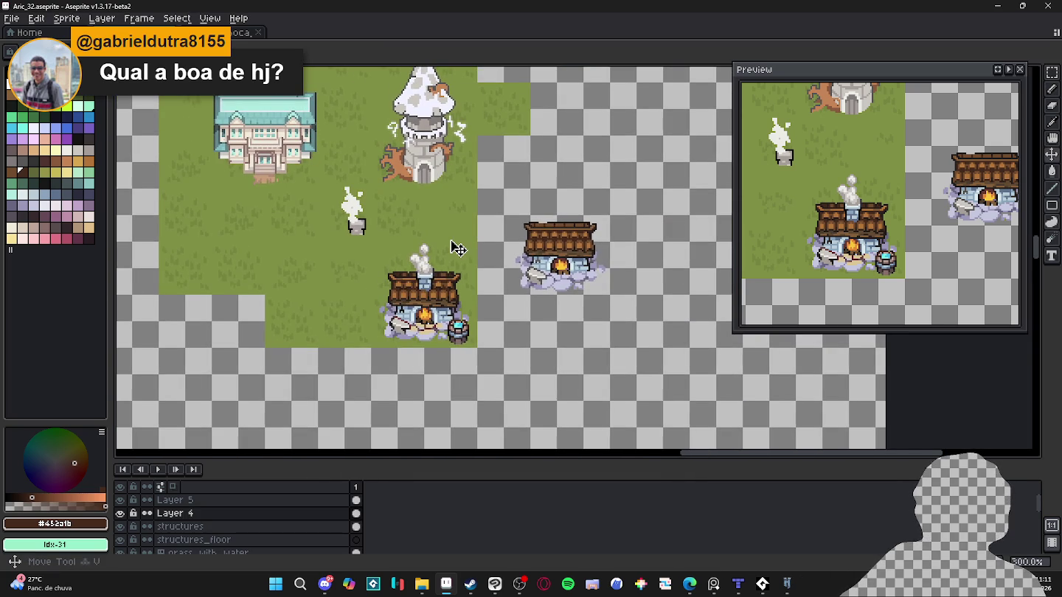
drag(433, 196, 427, 251)
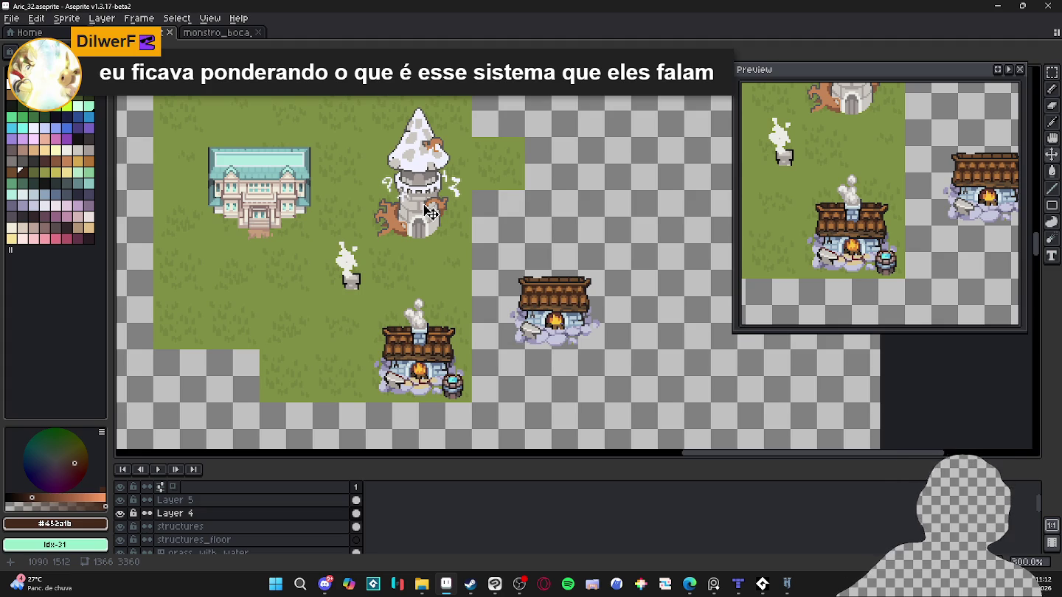
scroll(431, 213, up, 1)
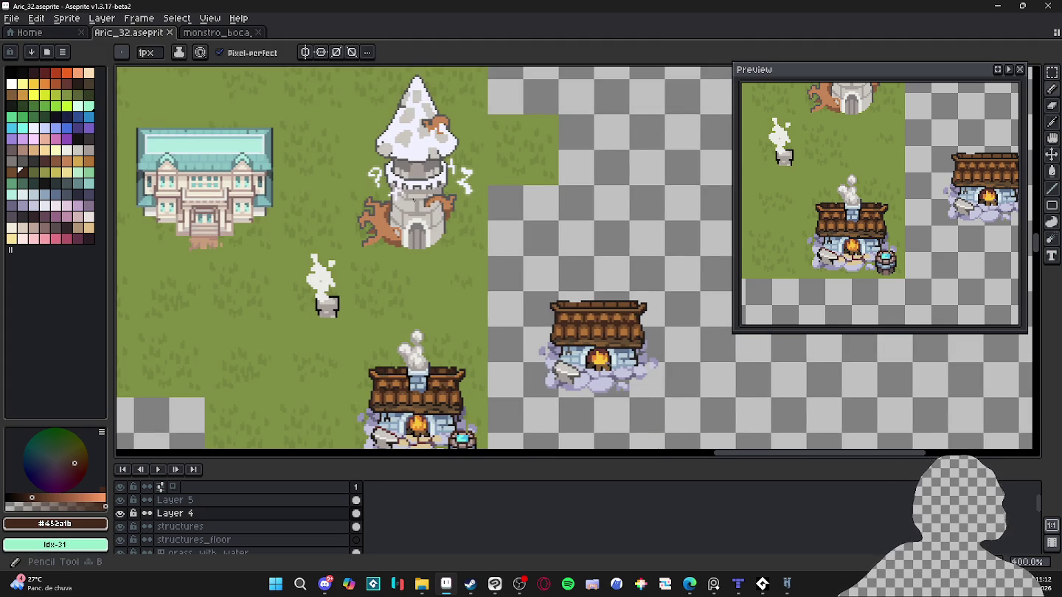
scroll(414, 209, up, 2)
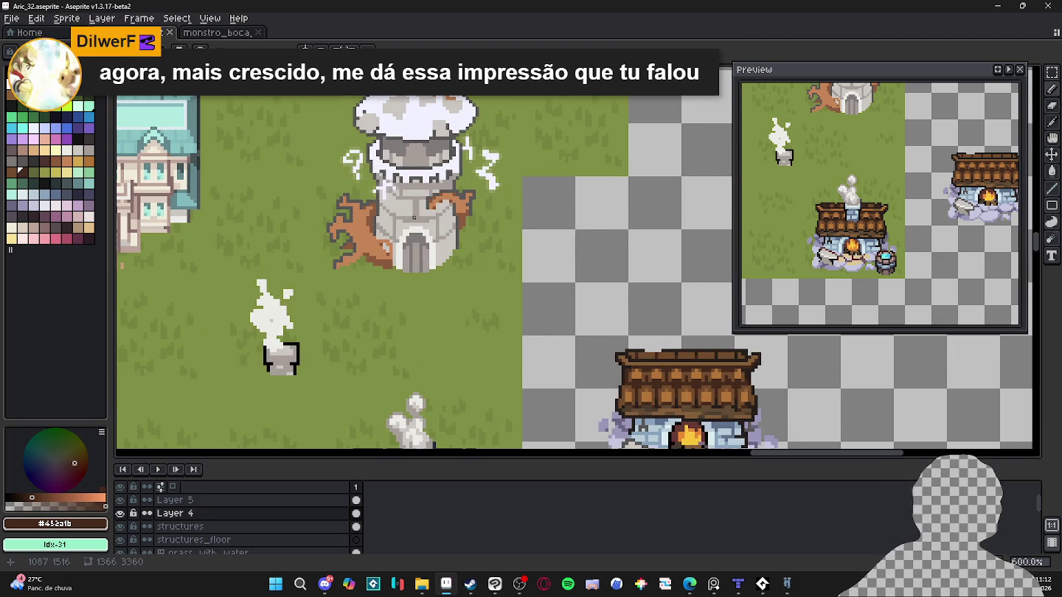
scroll(414, 216, up, 1)
scroll(412, 203, up, 2)
click(412, 199)
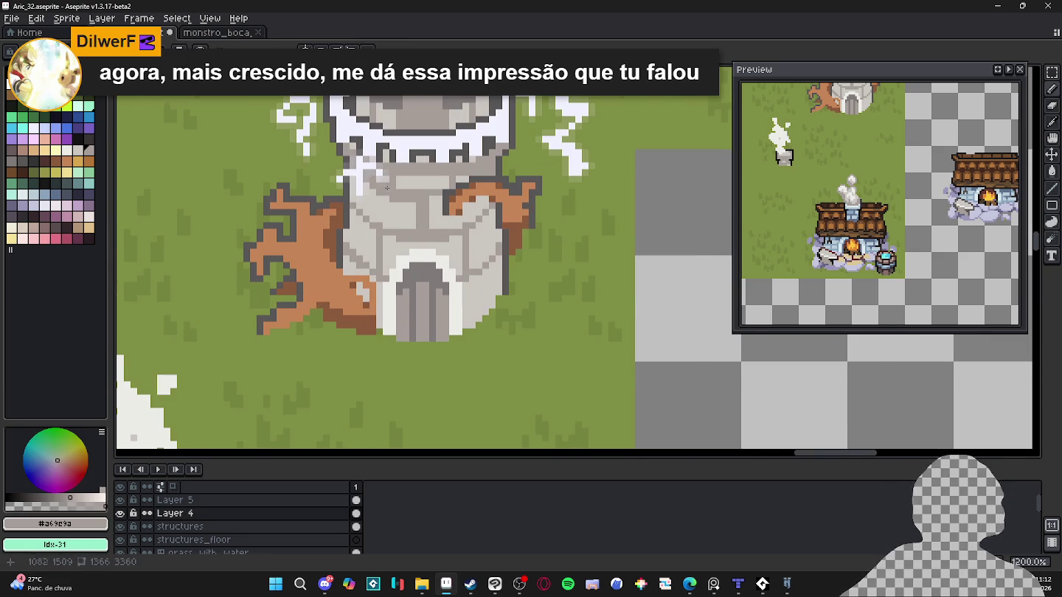
scroll(373, 180, down, 1)
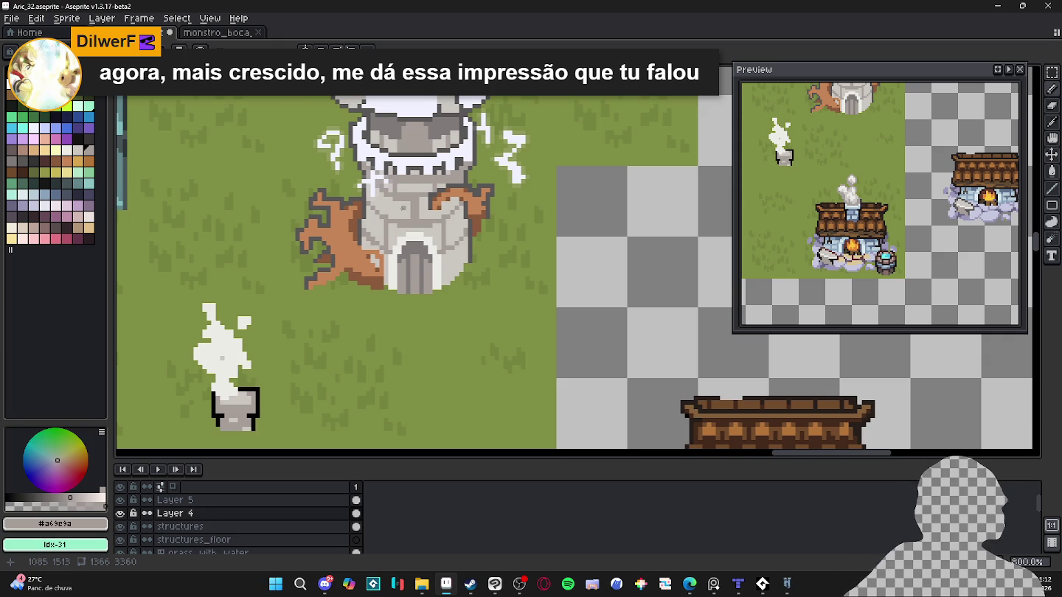
scroll(418, 200, up, 2)
drag(413, 196, 375, 197)
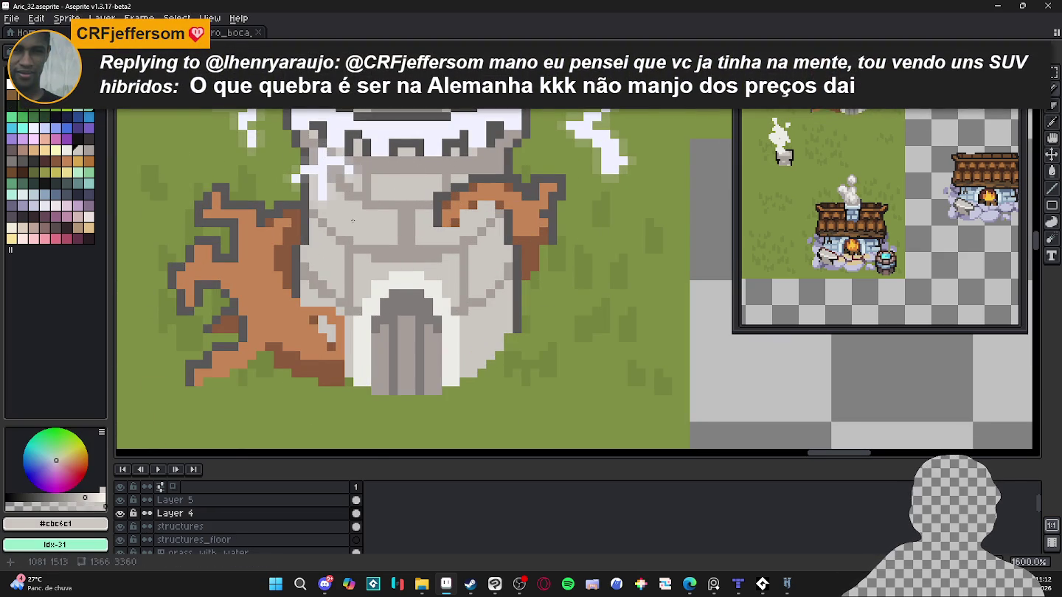
Paint light grey #cbc6c1 across the tower wall.
scroll(374, 226, down, 2)
scroll(398, 235, up, 2)
alt+click(424, 241)
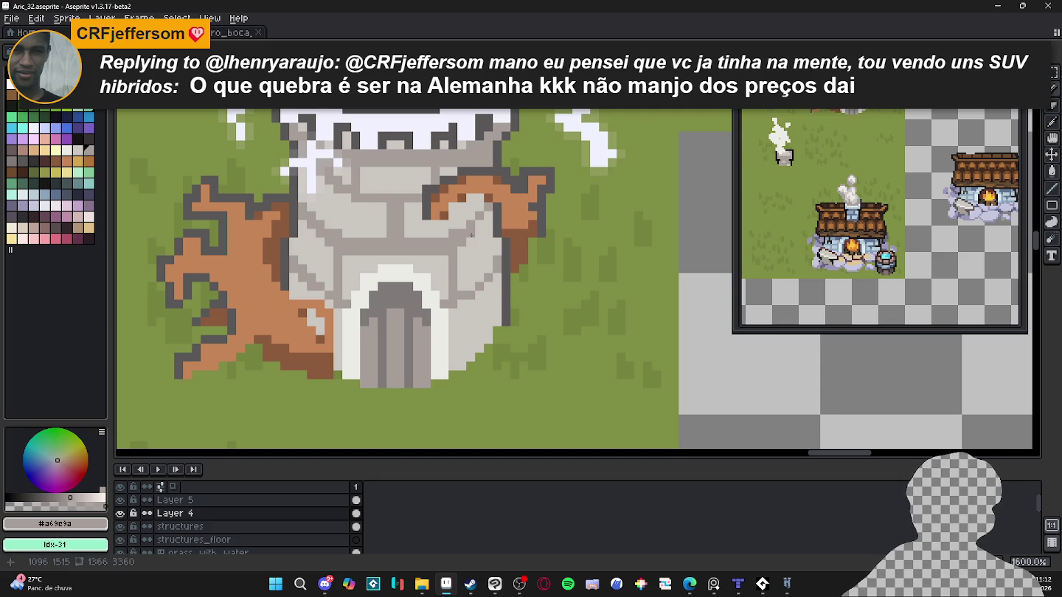
alt+click(481, 213)
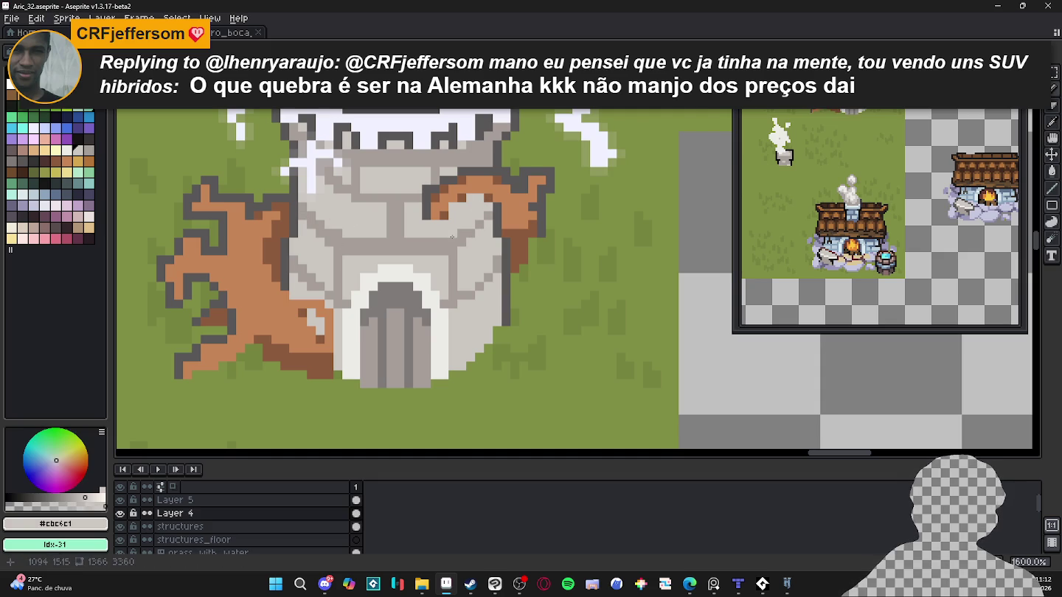
drag(448, 244, 419, 243)
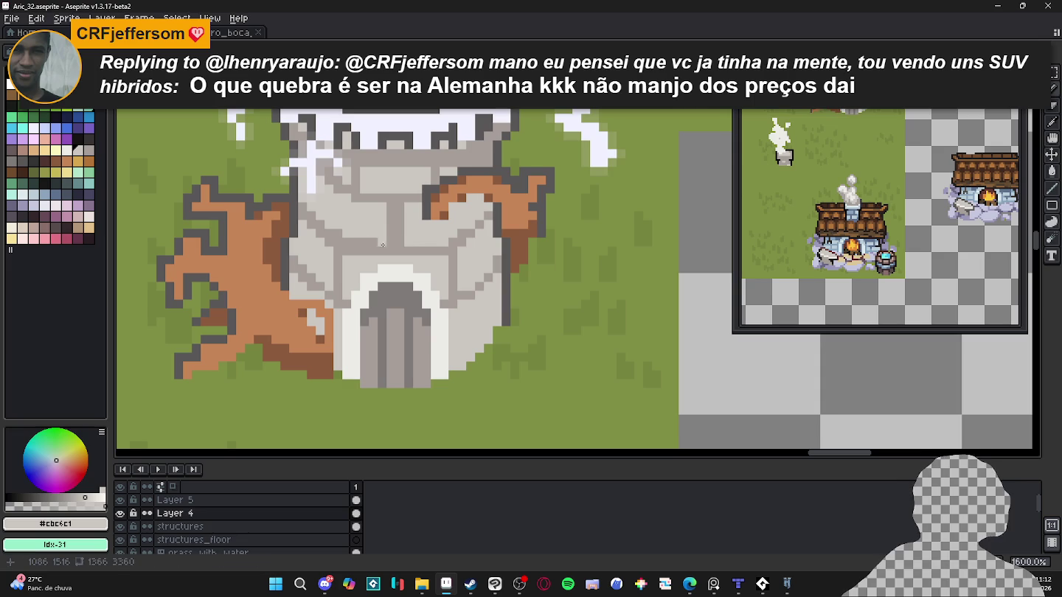
click(342, 240)
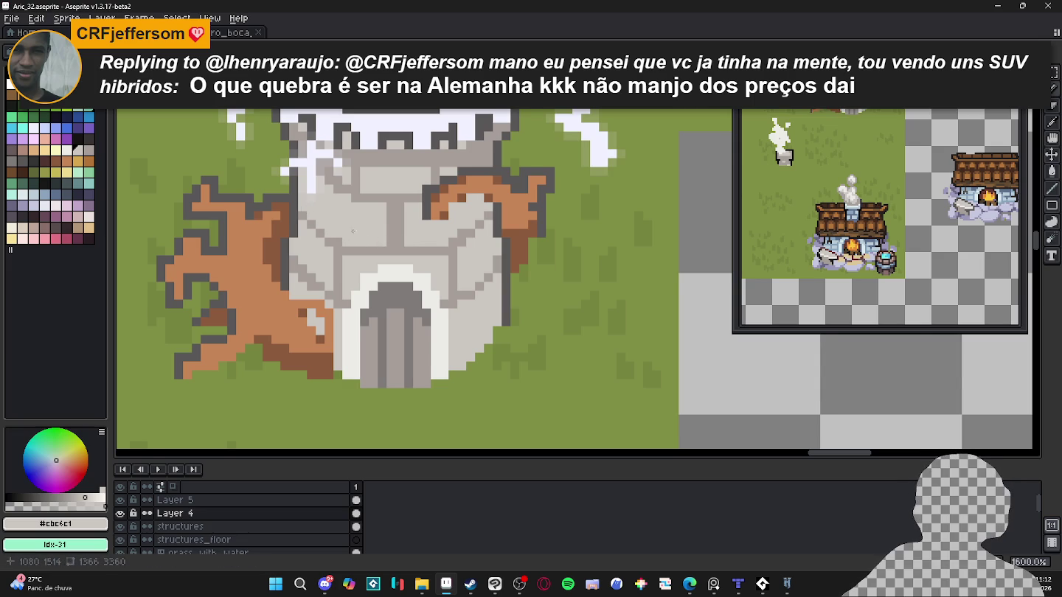
Draw a darker grey diagonal along the tower's lower-right edge.
scroll(417, 257, up, 2)
alt+click(342, 273)
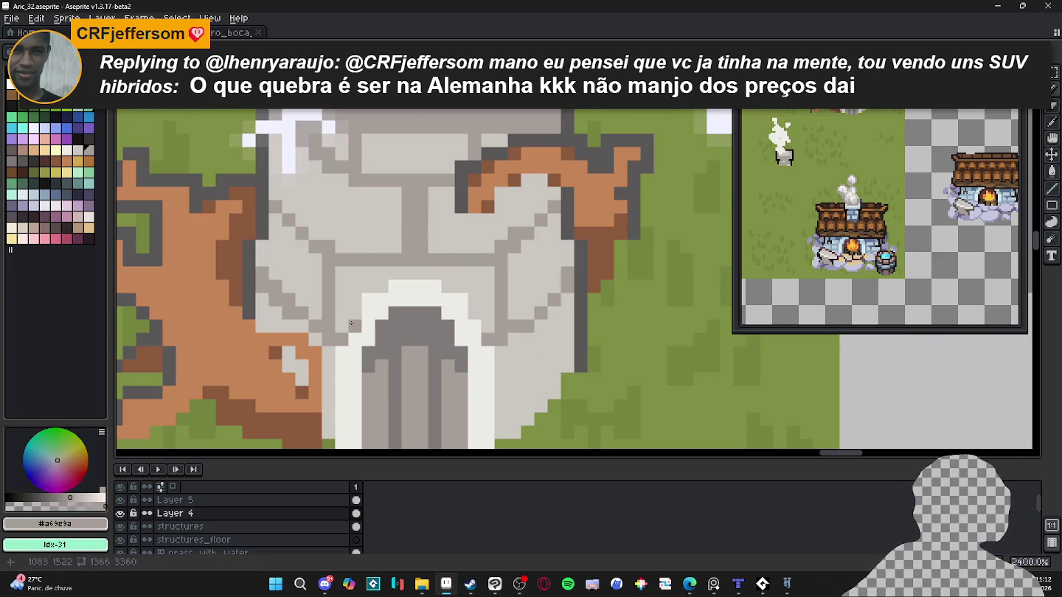
scroll(492, 329, down, 2)
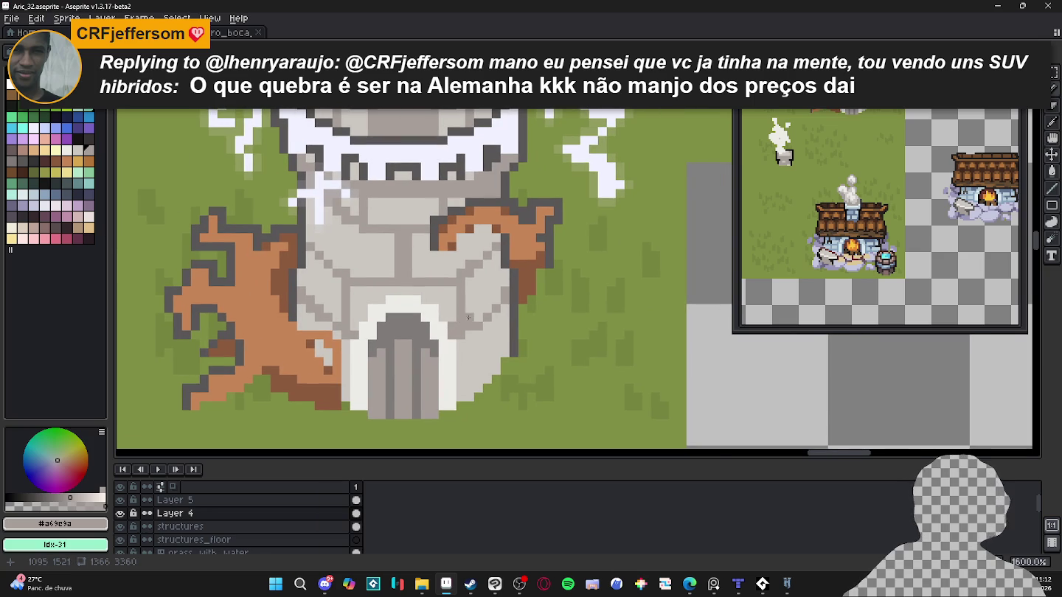
scroll(468, 321, down, 1)
scroll(476, 317, down, 1)
scroll(483, 332, up, 2)
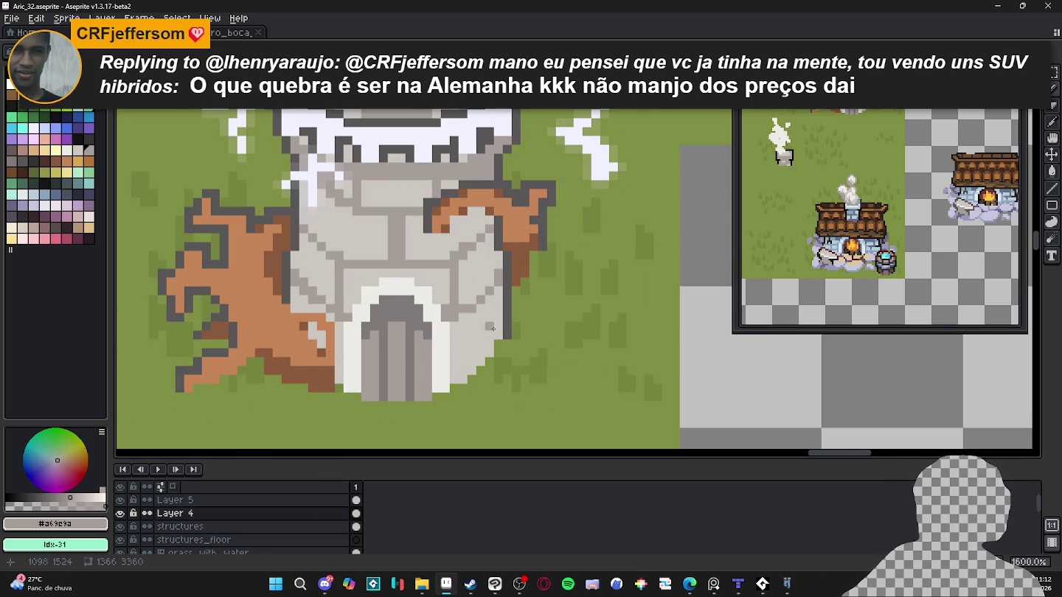
drag(492, 323, 459, 362)
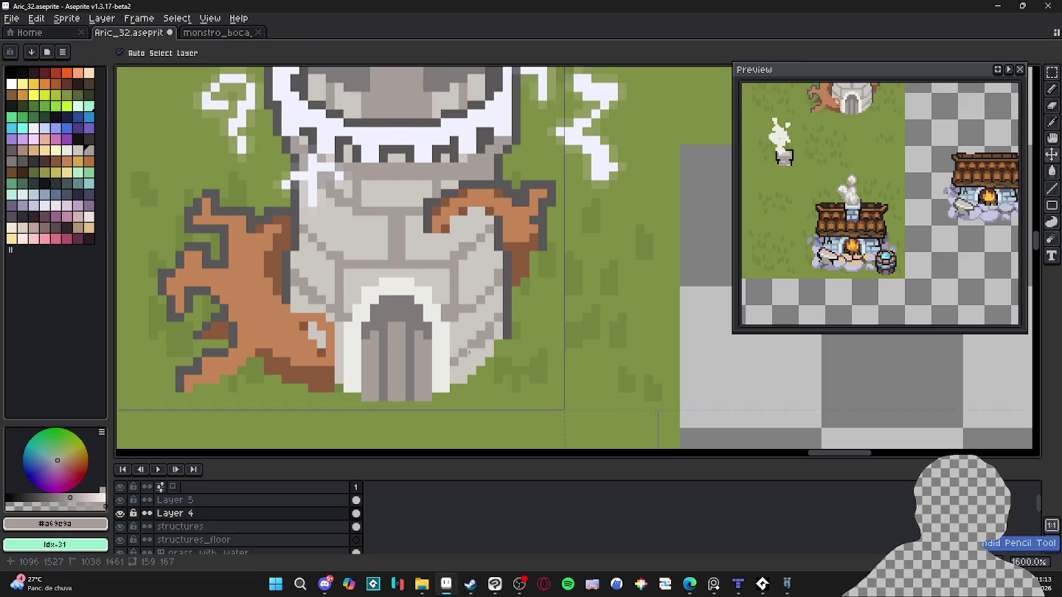
Sample the tower's grey shades and dark outline colour along the lower-right edge.
alt+click(492, 333)
alt+click(494, 332)
alt+click(496, 324)
alt+click(506, 333)
alt+click(507, 328)
alt+click(508, 322)
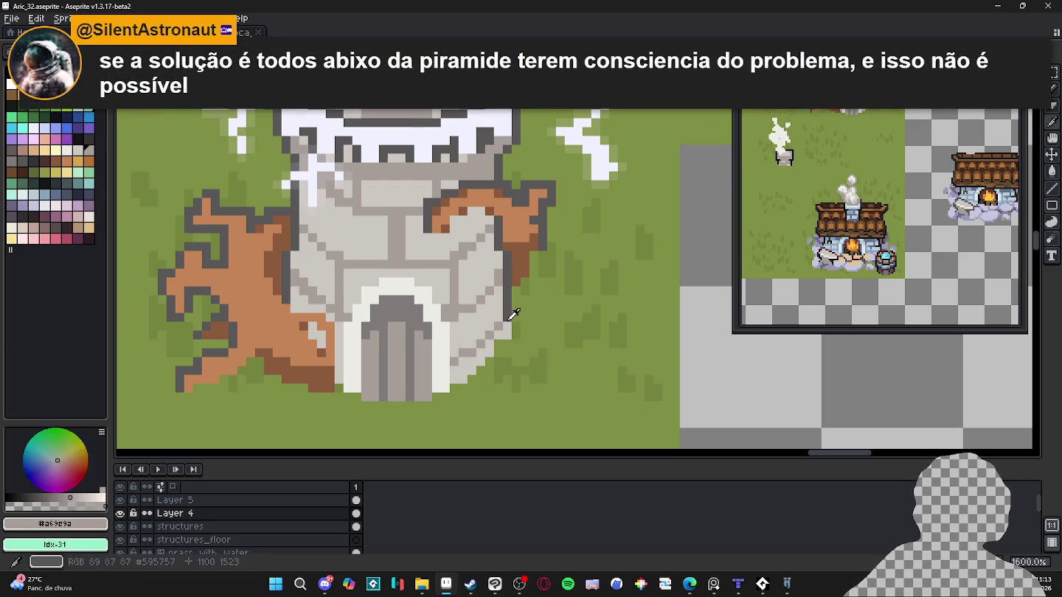
alt+click(508, 321)
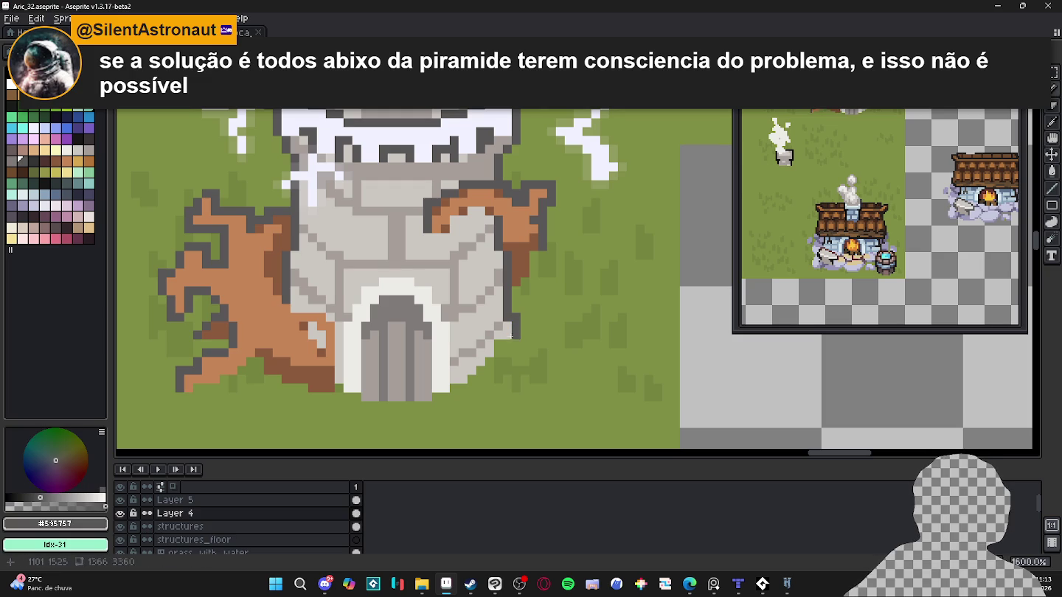
alt+click(508, 331)
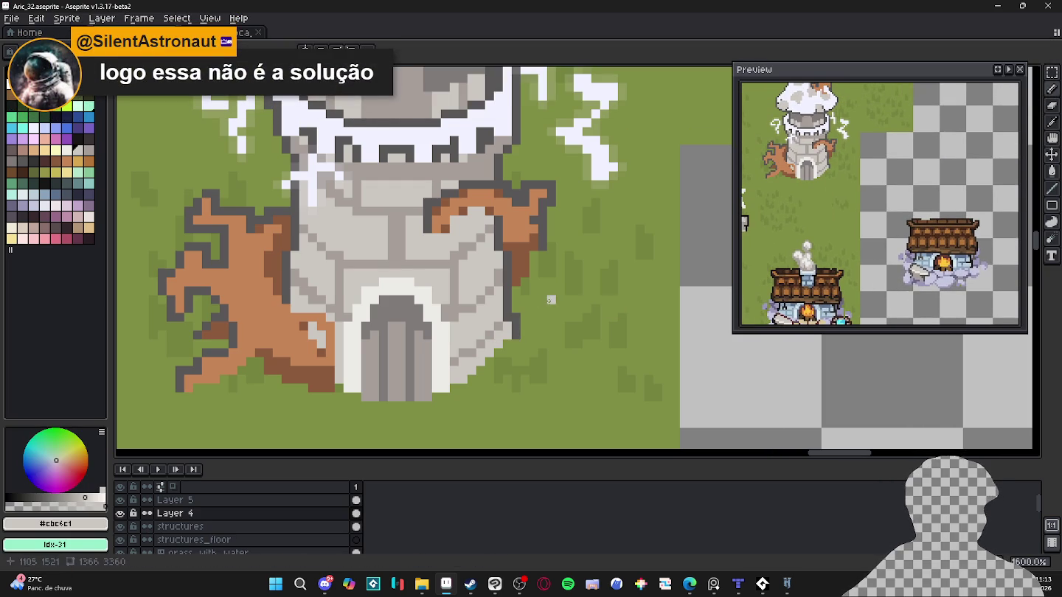
Extend the dark outline upward, fill the edge's green gaps with light grey, then pick grass green.
scroll(508, 302, up, 2)
alt+click(521, 290)
click(522, 274)
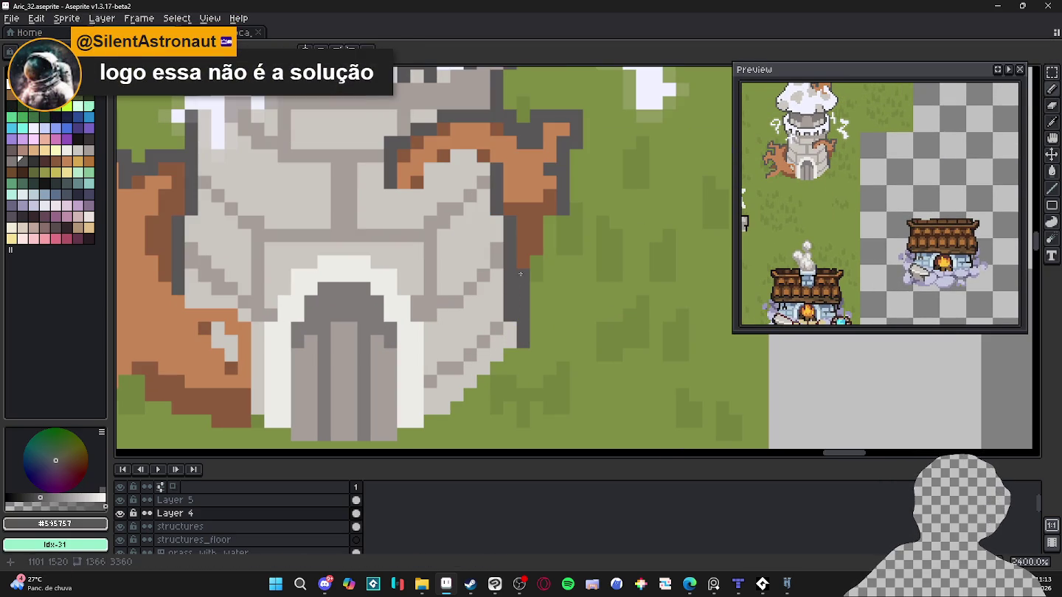
alt+click(495, 332)
click(483, 381)
click(470, 396)
click(498, 368)
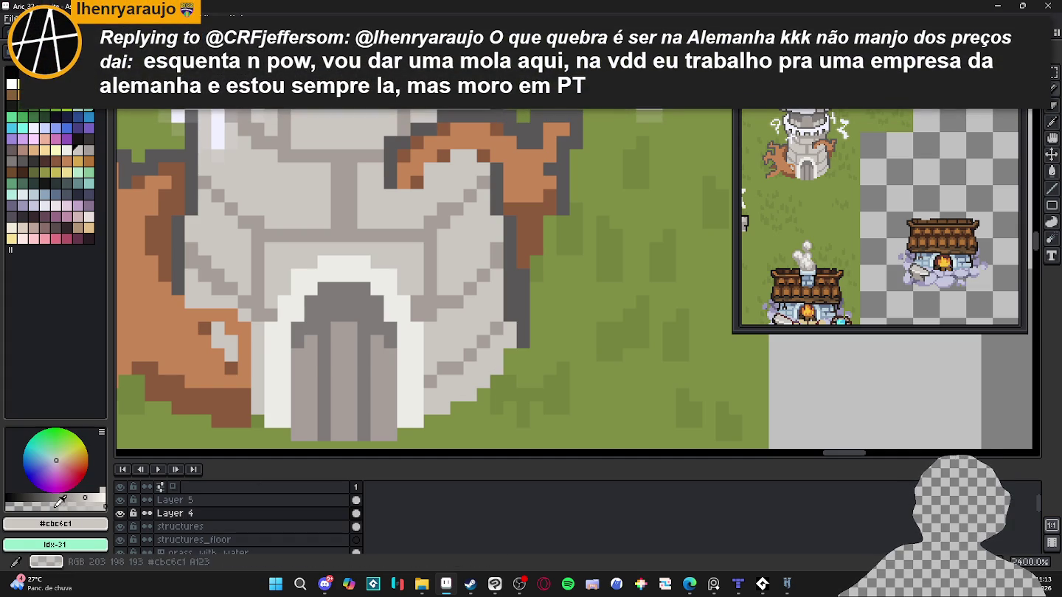
alt+click(509, 354)
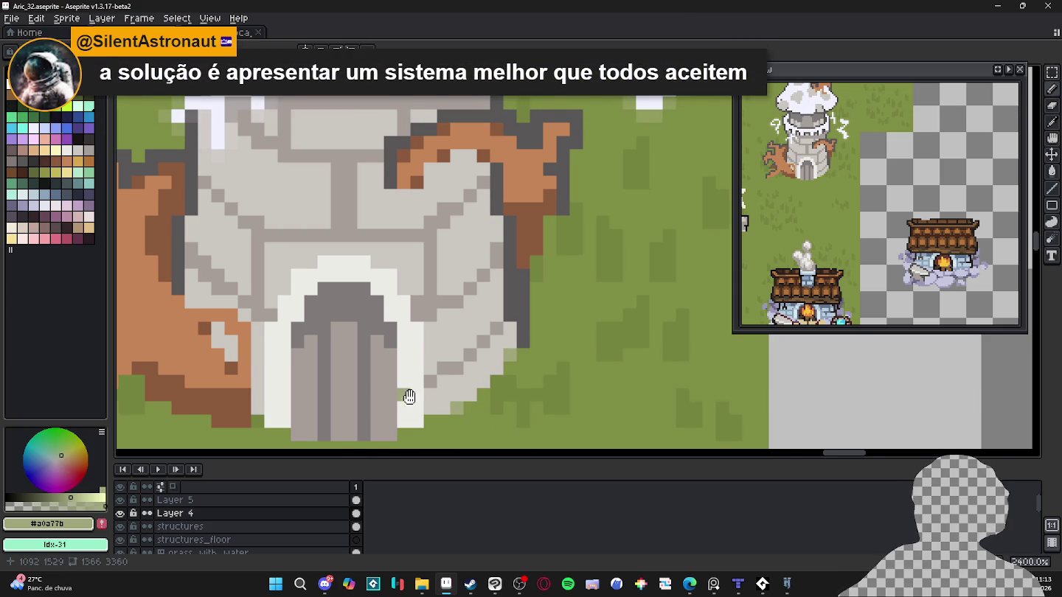
drag(450, 367, 476, 378)
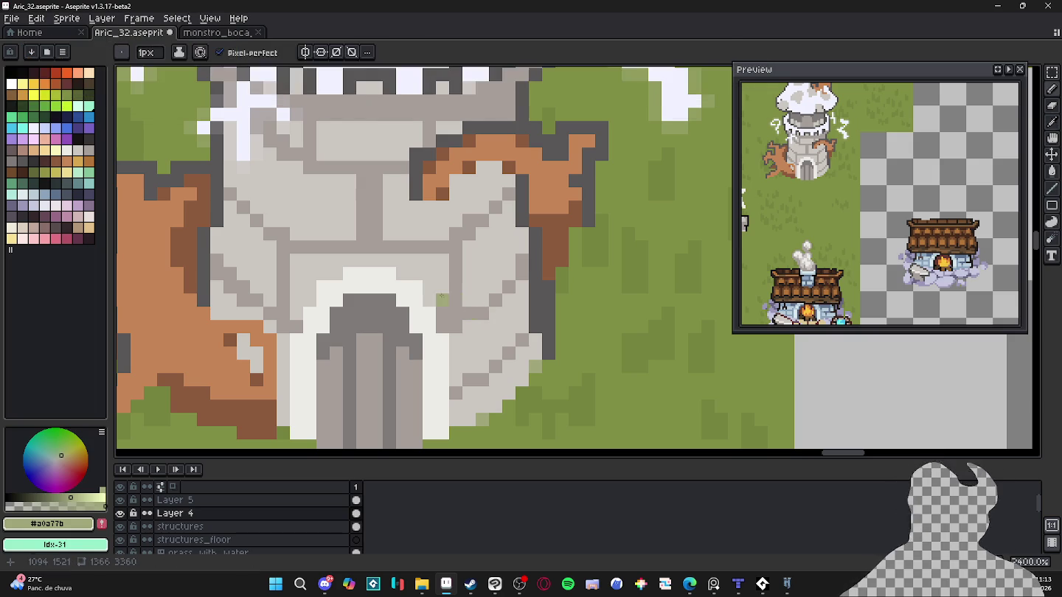
Paint mid grey #a69e9a over the tower wall, including a line leftward across it.
alt+click(312, 255)
alt+click(321, 251)
mouse_move(310, 255)
mouse_down()
mouse_move(300, 252)
mouse_move(369, 248)
mouse_up()
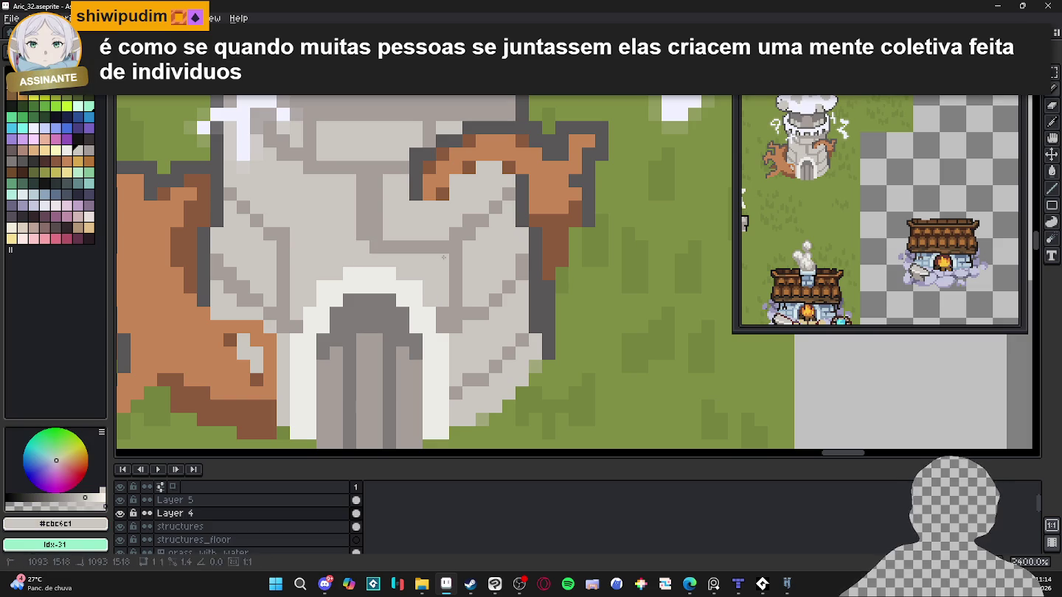
alt+click(451, 245)
mouse_move(451, 246)
mouse_down()
mouse_move(293, 237)
mouse_move(369, 273)
mouse_up()
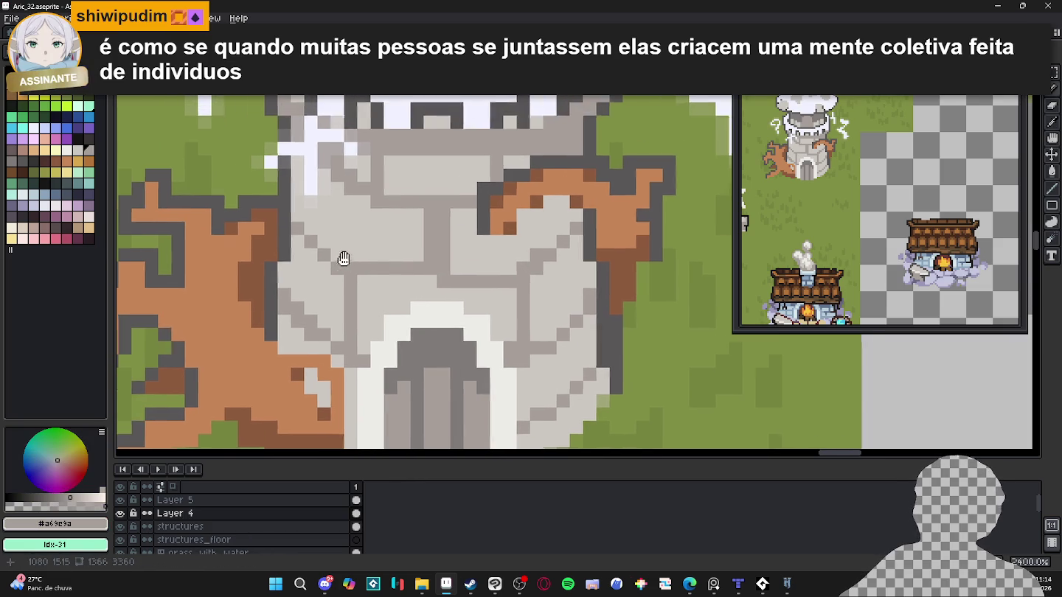
Shift the view over the tower's right edge and pick the dark outline grey.
scroll(356, 278, right, 5)
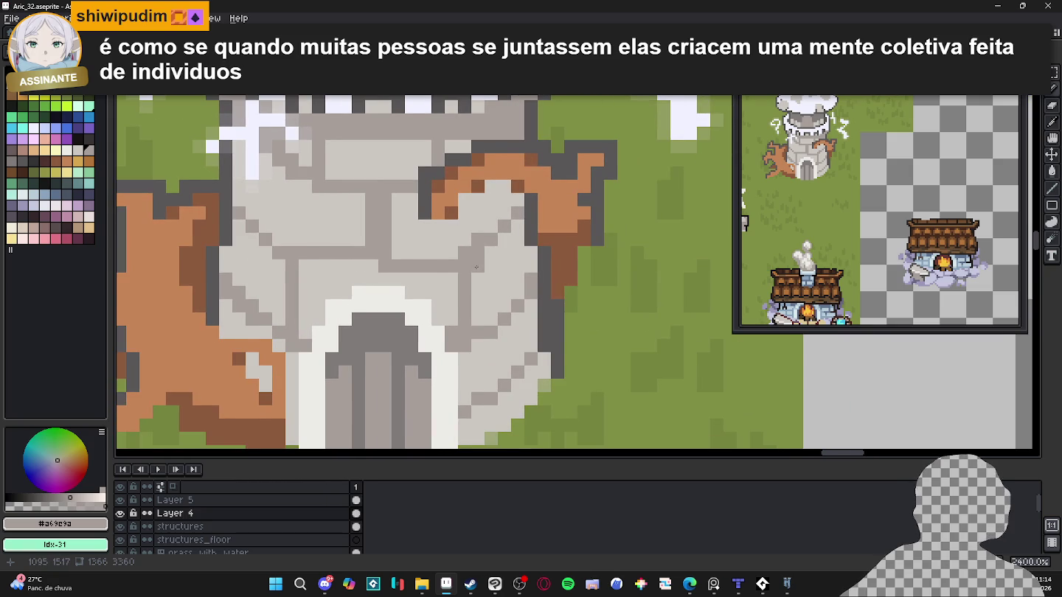
scroll(407, 268, right, 1)
drag(292, 243, 327, 256)
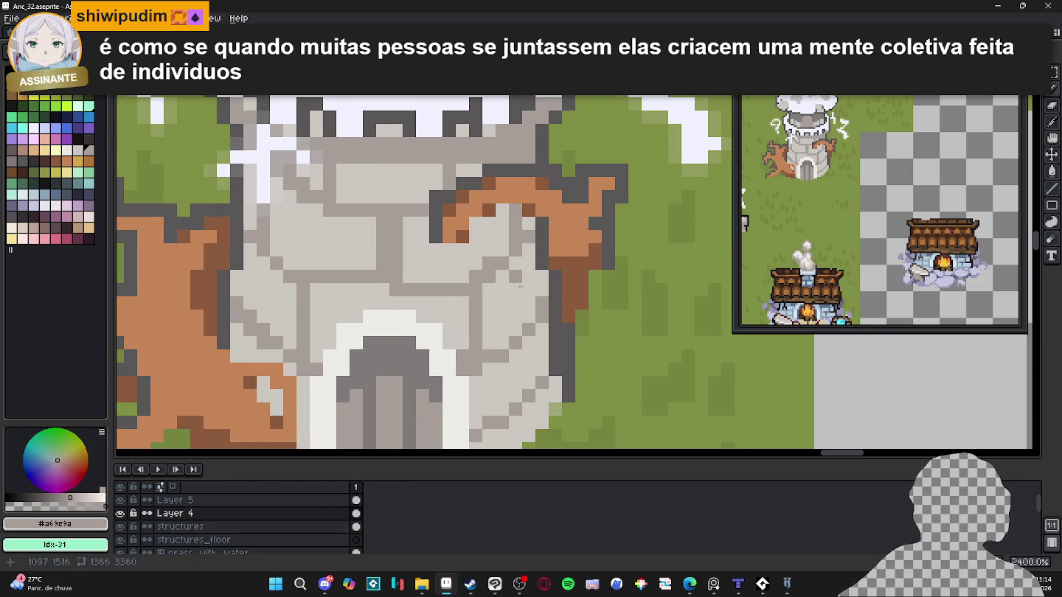
scroll(508, 305, down, 3)
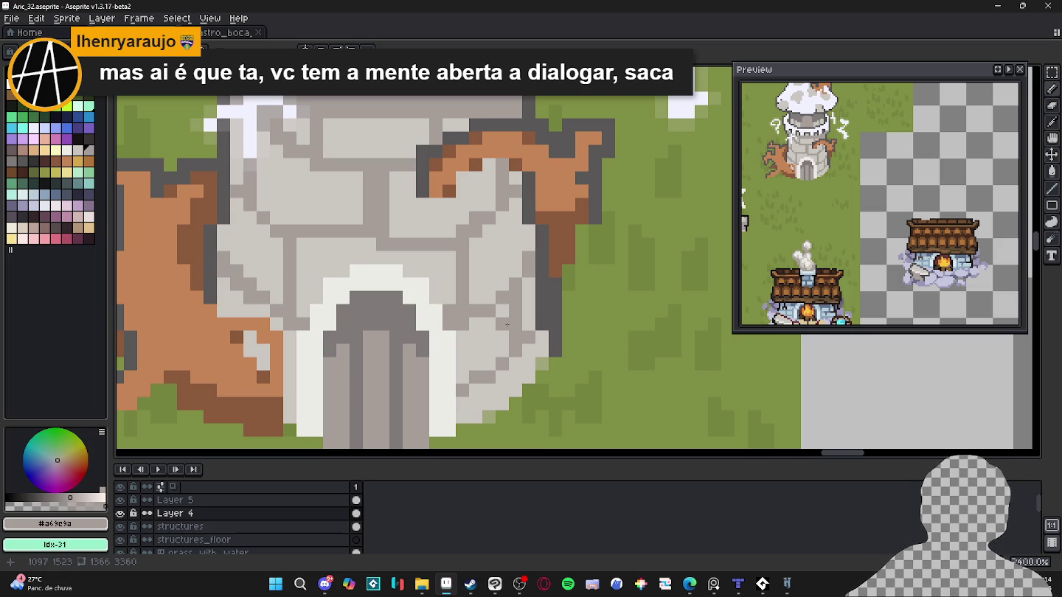
alt+click(542, 338)
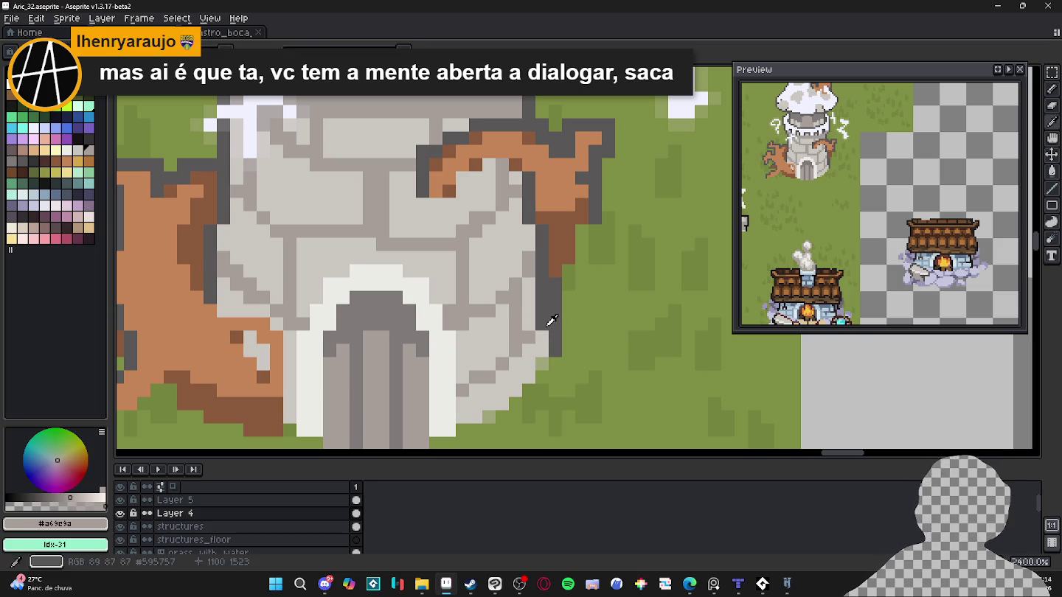
Outline the tower's right, left and upper-left edges in dark grey.
click(528, 338)
click(514, 339)
mouse_move(515, 349)
mouse_down()
mouse_move(502, 365)
mouse_move(528, 266)
mouse_up()
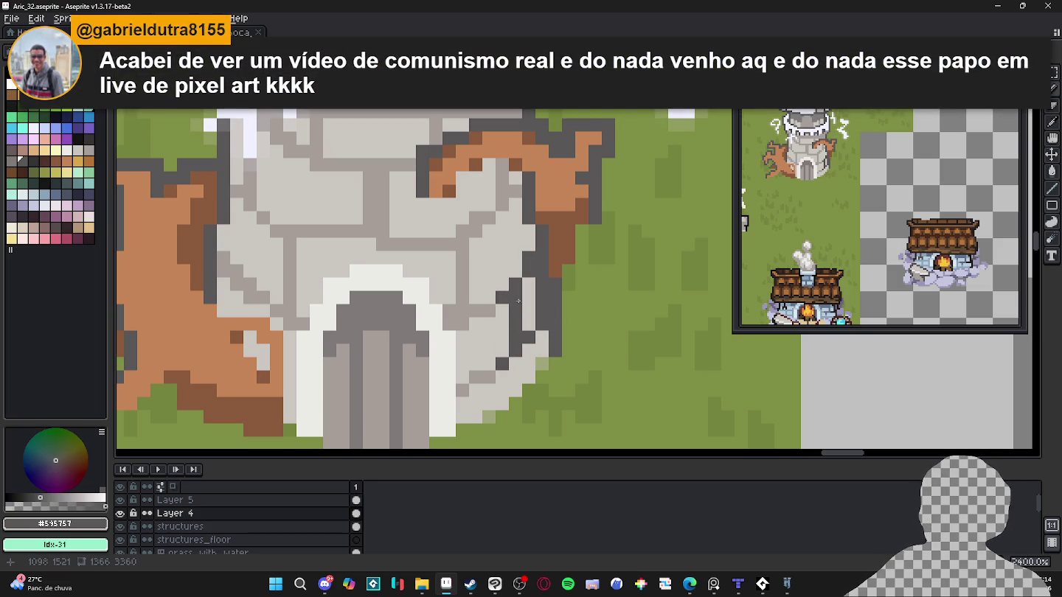
drag(399, 297, 415, 301)
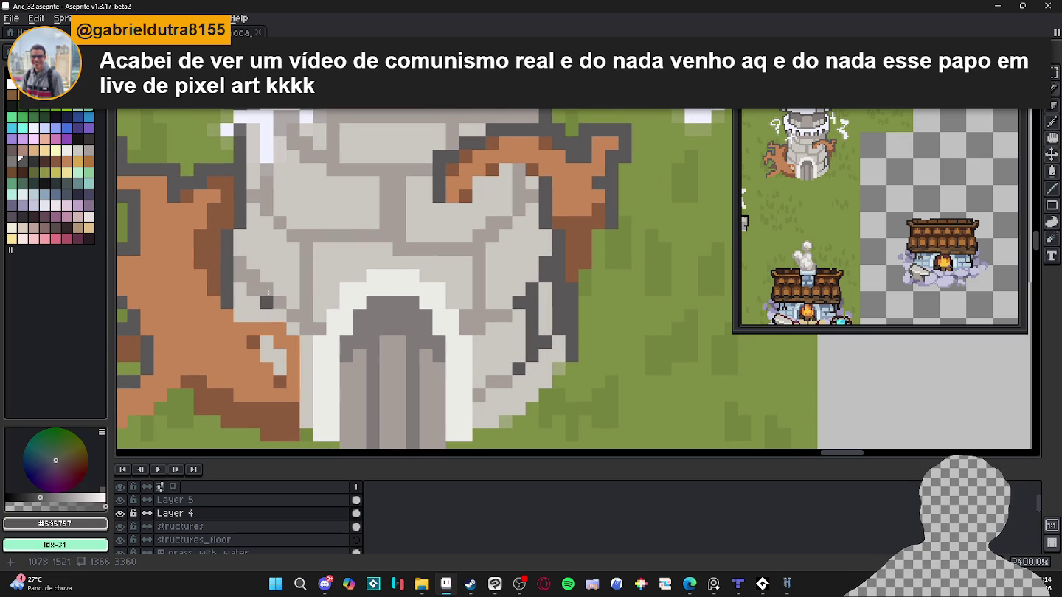
drag(242, 279, 249, 291)
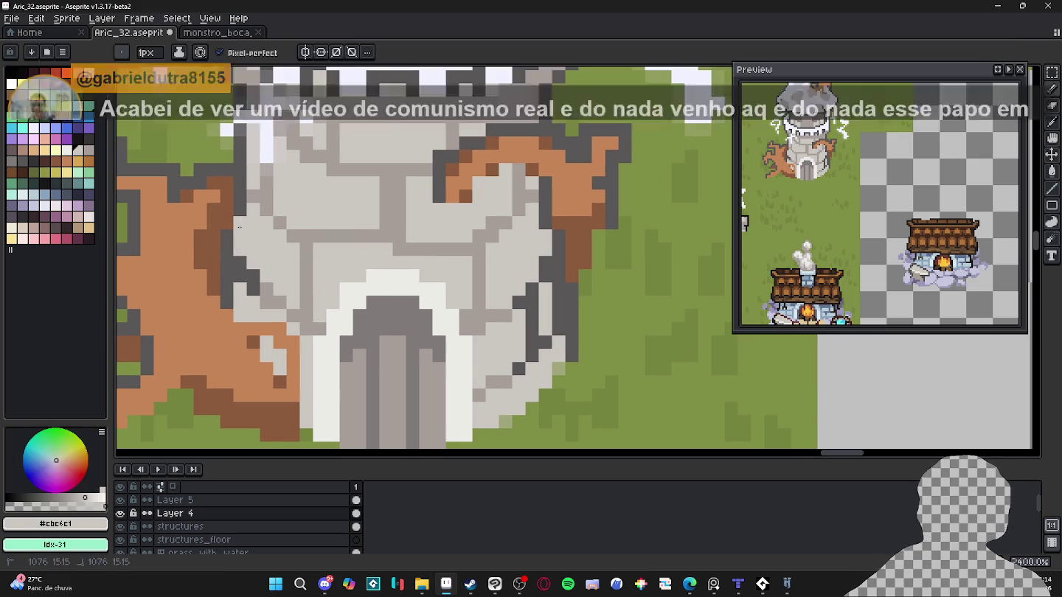
click(229, 209)
mouse_move(234, 195)
mouse_down()
mouse_move(262, 200)
mouse_move(276, 223)
mouse_up()
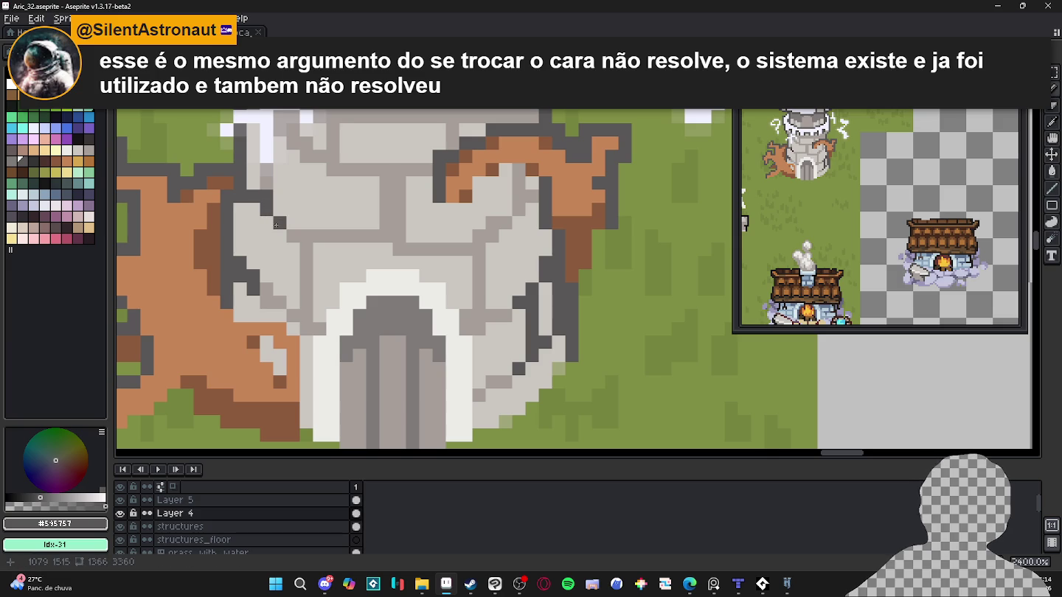
Save Aric_32.aseprite with the tower edits.
scroll(276, 228, down, 1)
scroll(291, 260, down, 1)
key(ctrl+s)
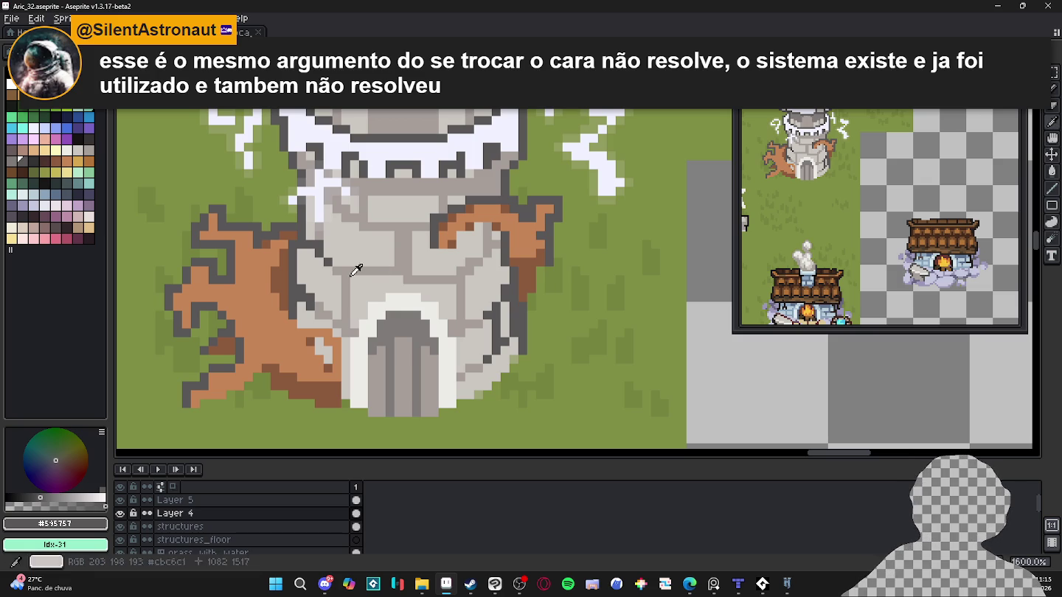
Sample the light stone grey and dark outline grey from the tower wall.
alt+click(327, 254)
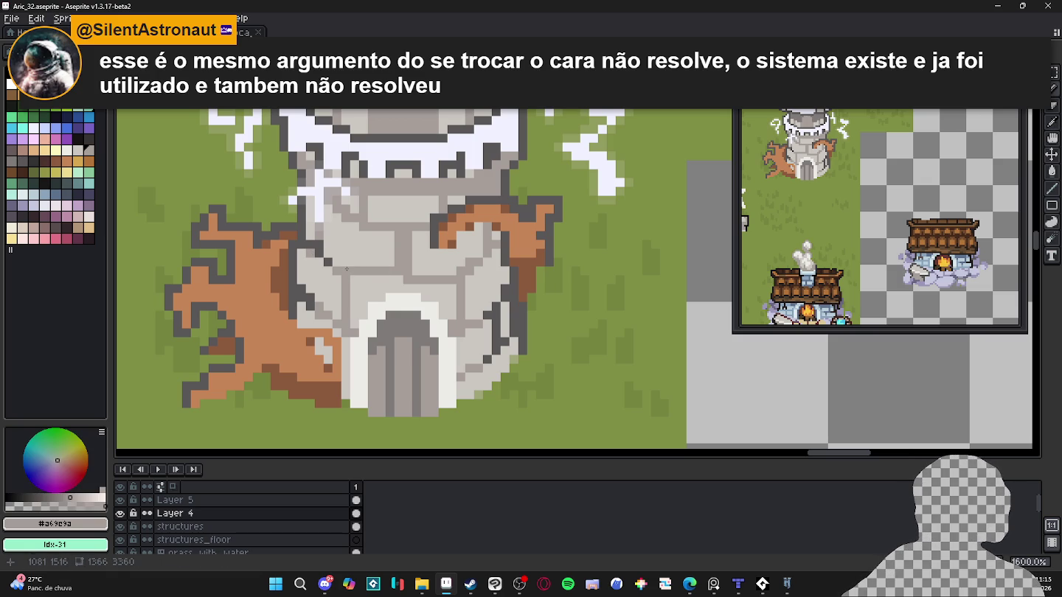
alt+click(319, 241)
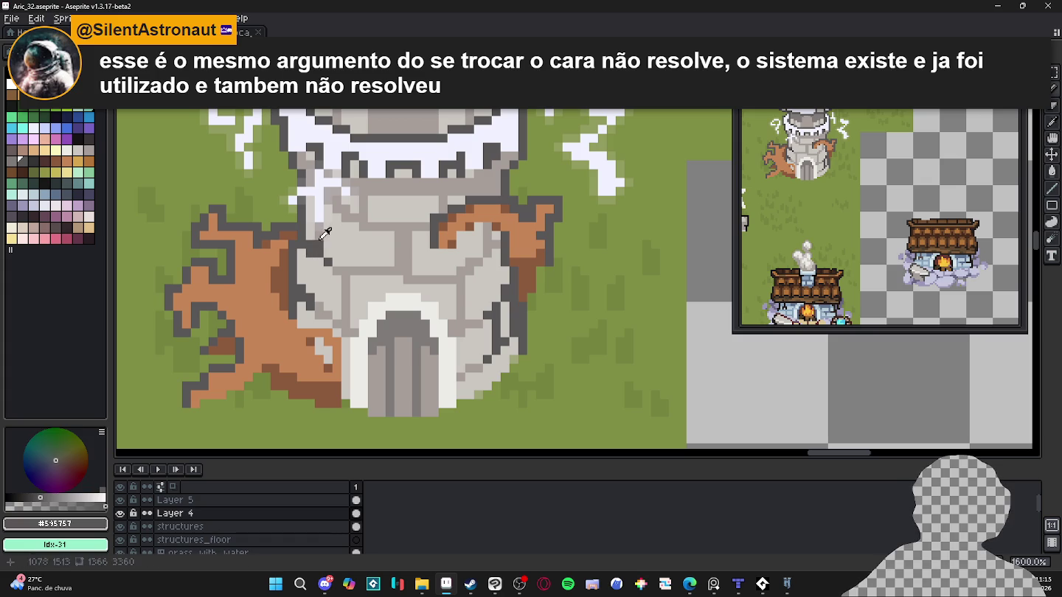
alt+click(317, 231)
alt+click(310, 263)
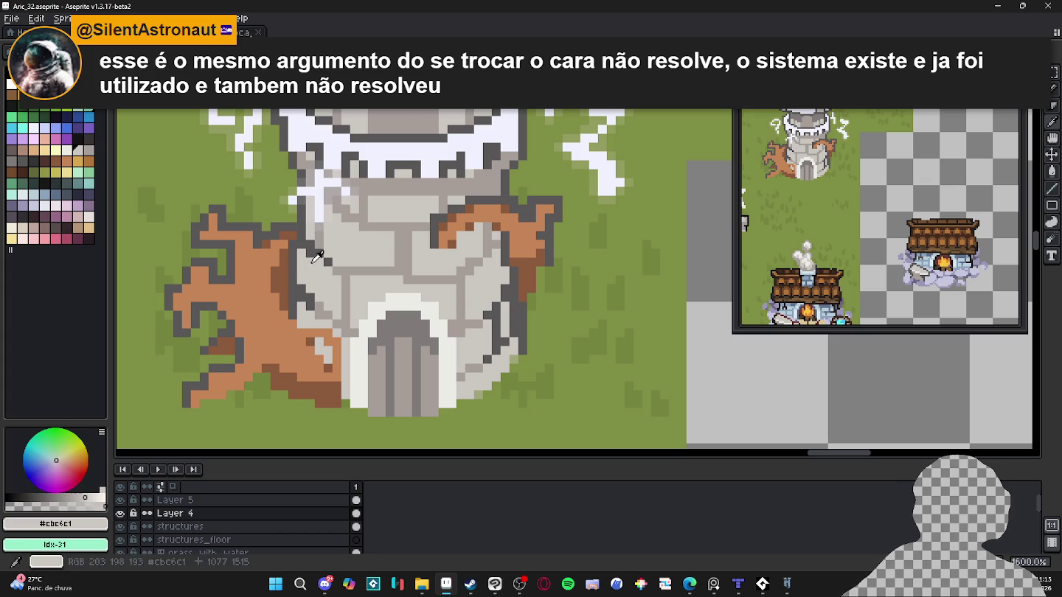
alt+click(309, 255)
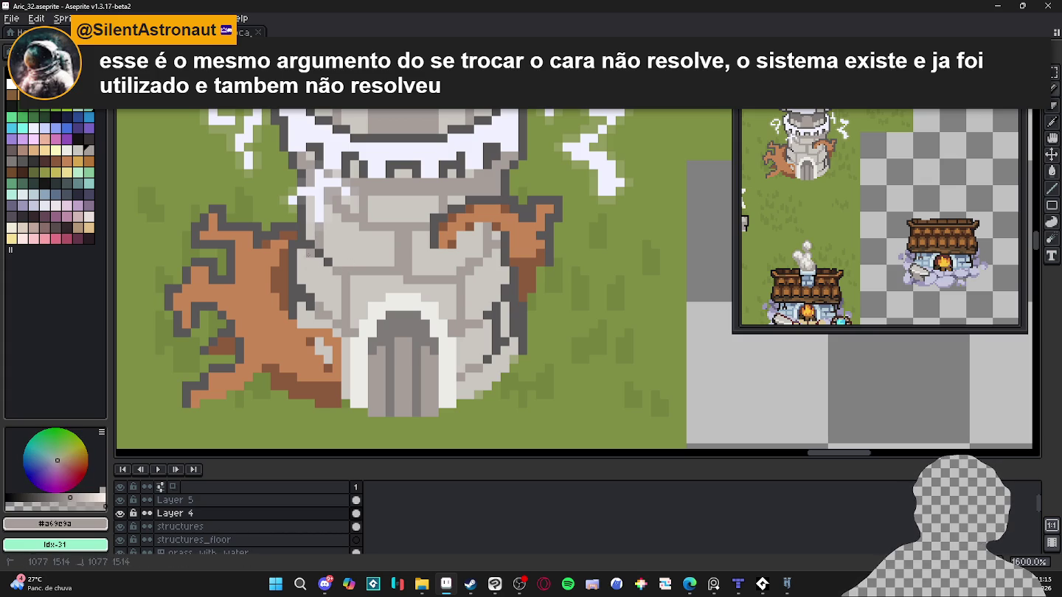
alt+click(309, 237)
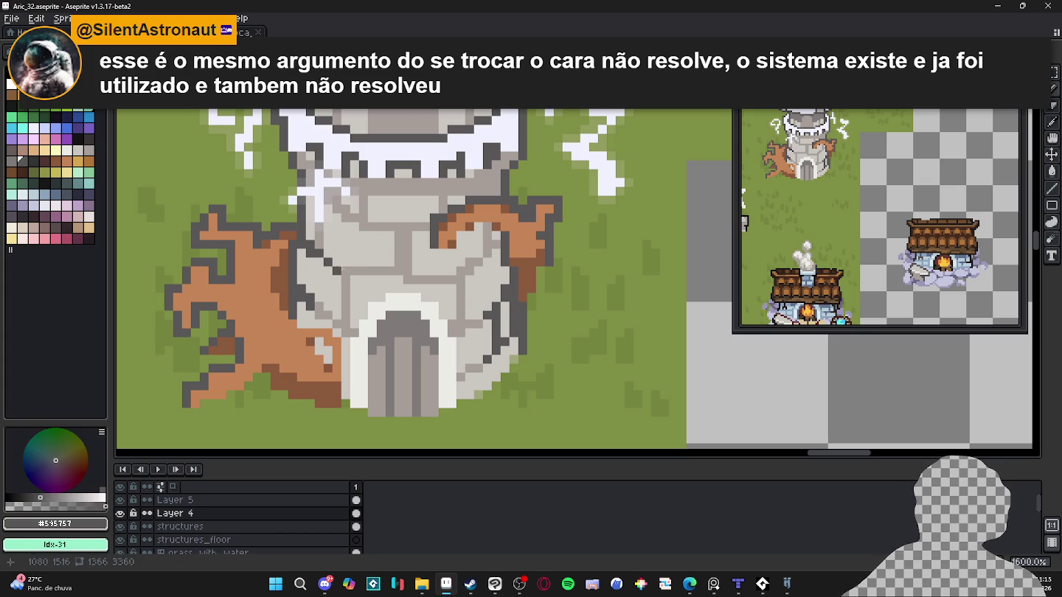
alt+click(353, 270)
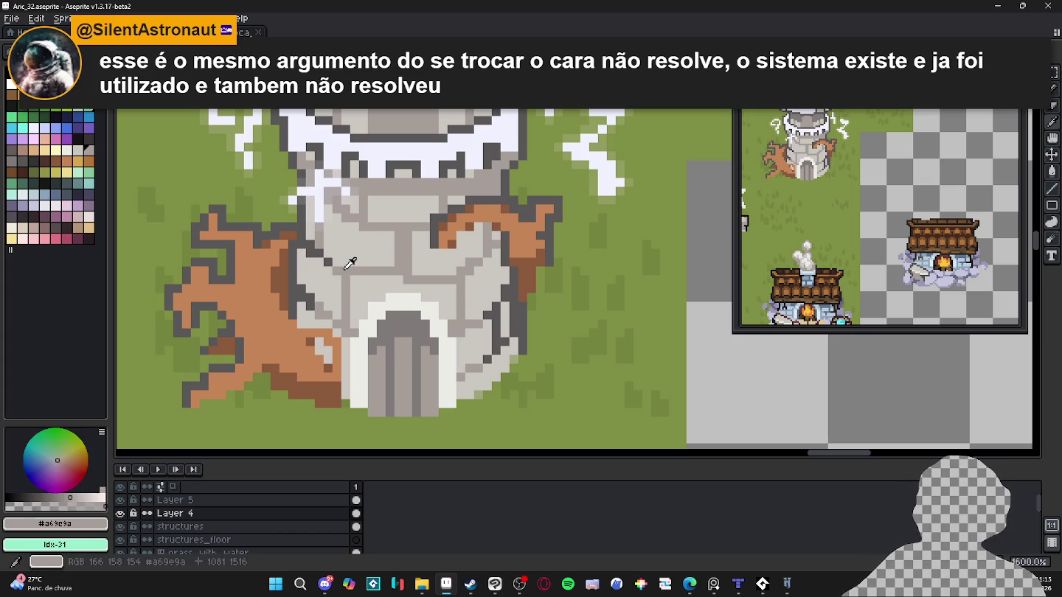
Paint dark grey strokes on the tower wall, then undo them.
alt+click(315, 301)
mouse_move(346, 289)
mouse_down()
mouse_move(340, 280)
mouse_move(355, 333)
mouse_up()
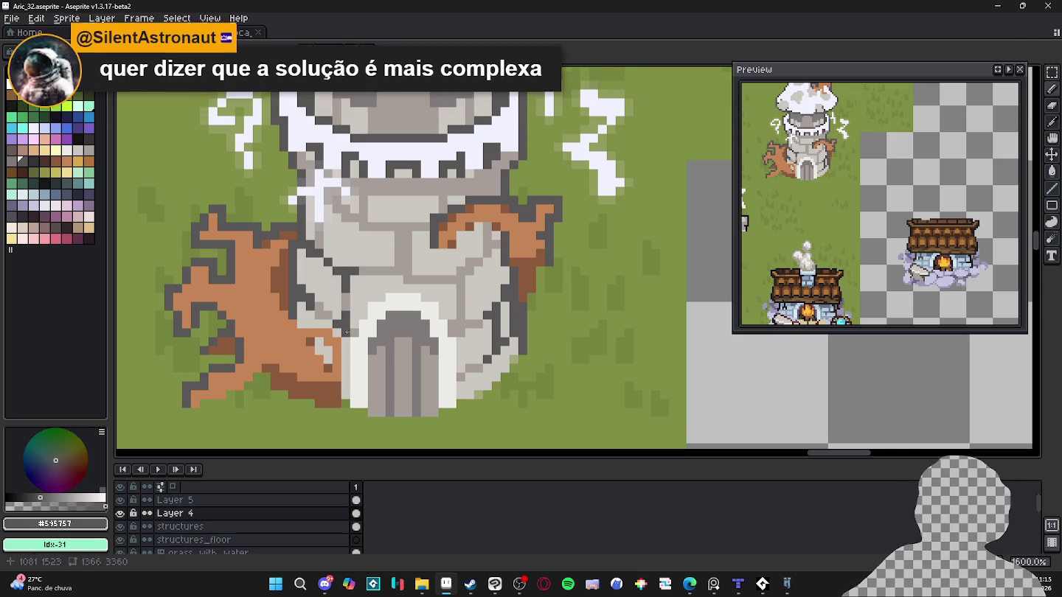
key(ctrl+z)
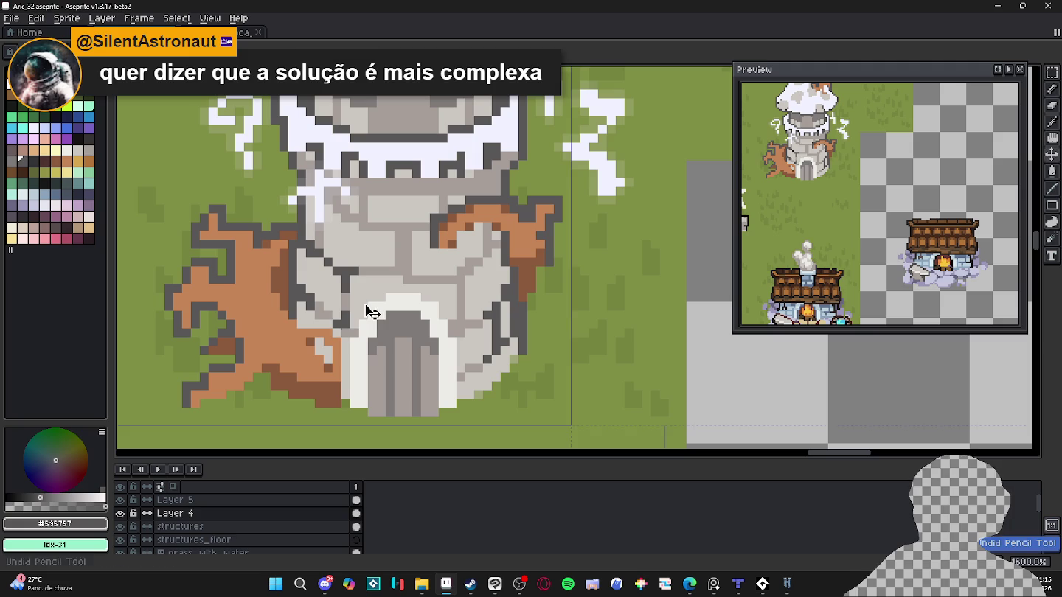
key(ctrl+z)
key(ctrl+z)
key(ctrl+z)
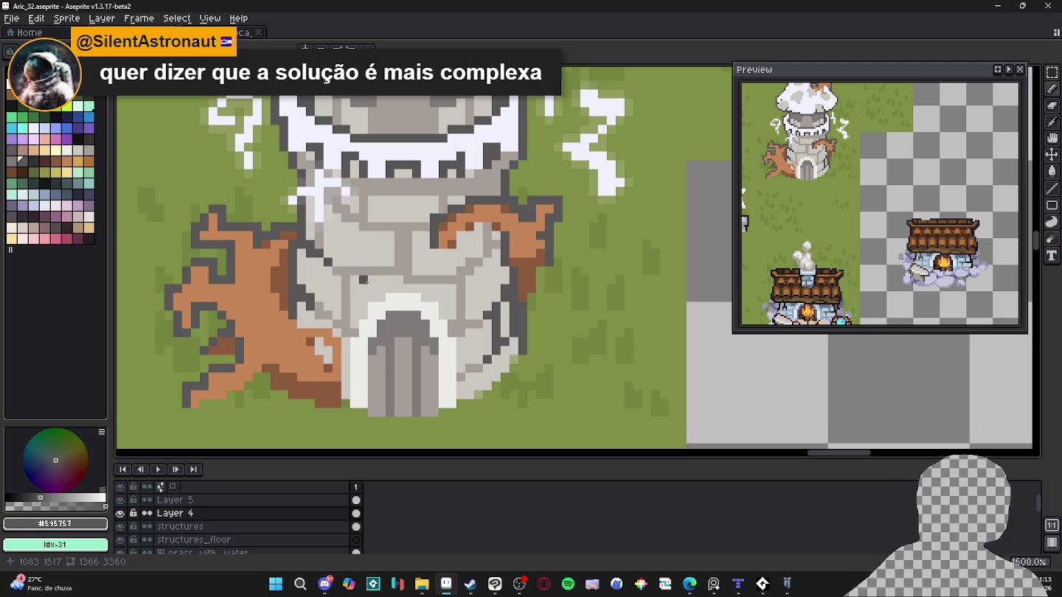
Paint a light grey #a69e9a strip down the tower's right edge.
click(484, 255)
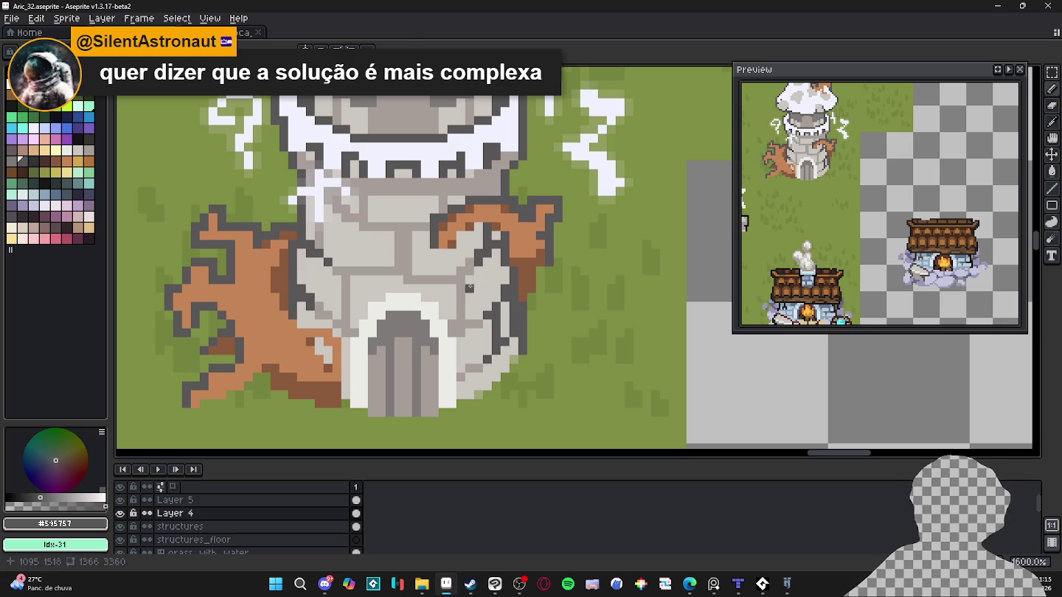
alt+click(479, 259)
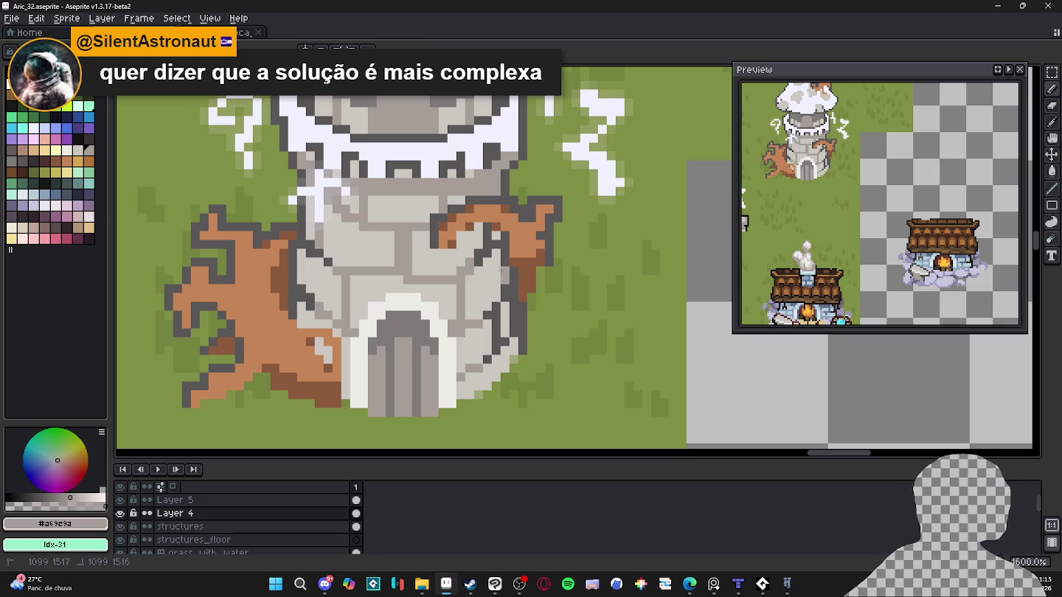
mouse_move(495, 256)
mouse_down()
mouse_move(504, 352)
mouse_move(486, 369)
mouse_up()
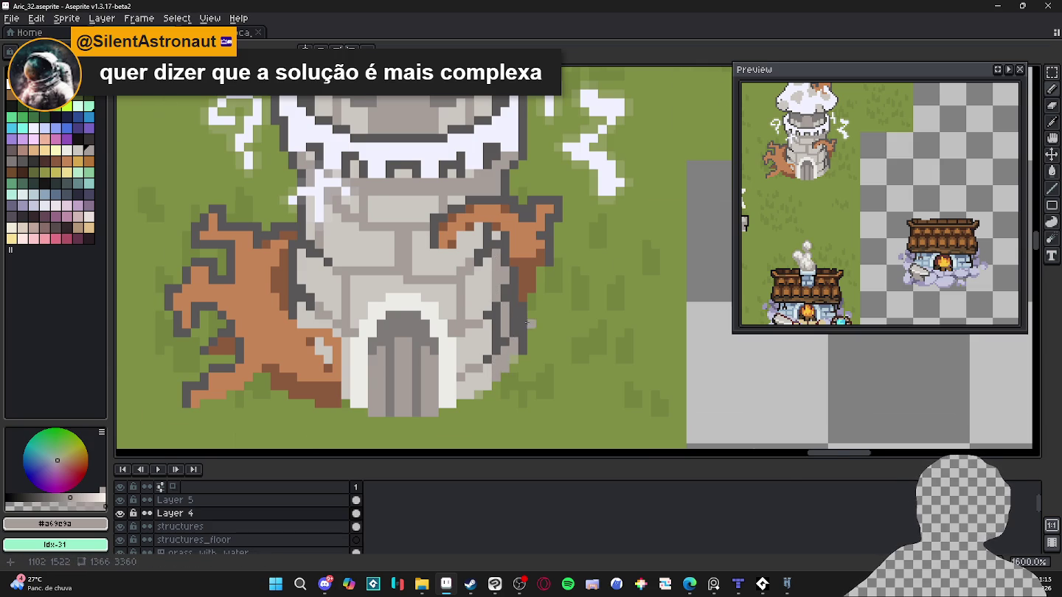
scroll(503, 354, down, 1)
scroll(460, 260, up, 1)
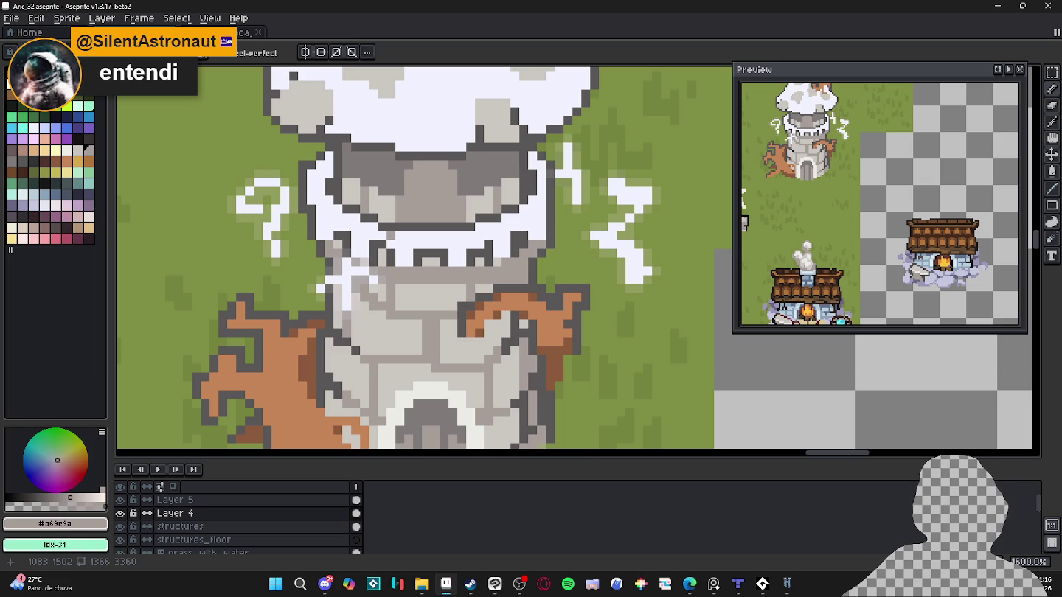
Sample the tower's pale stone grey and dark outline grey.
scroll(391, 238, down, 3)
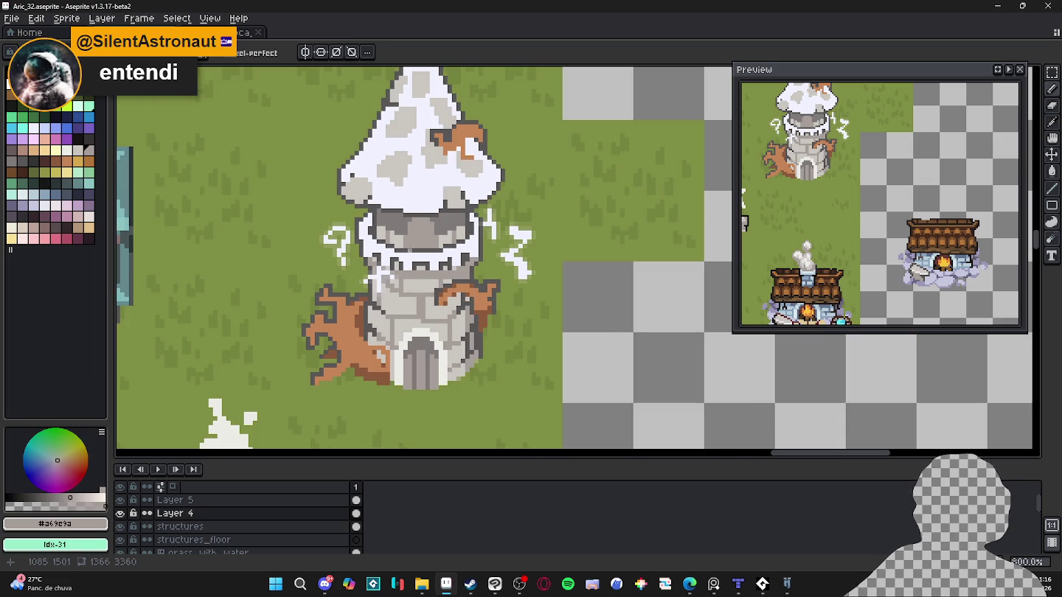
scroll(437, 255, up, 2)
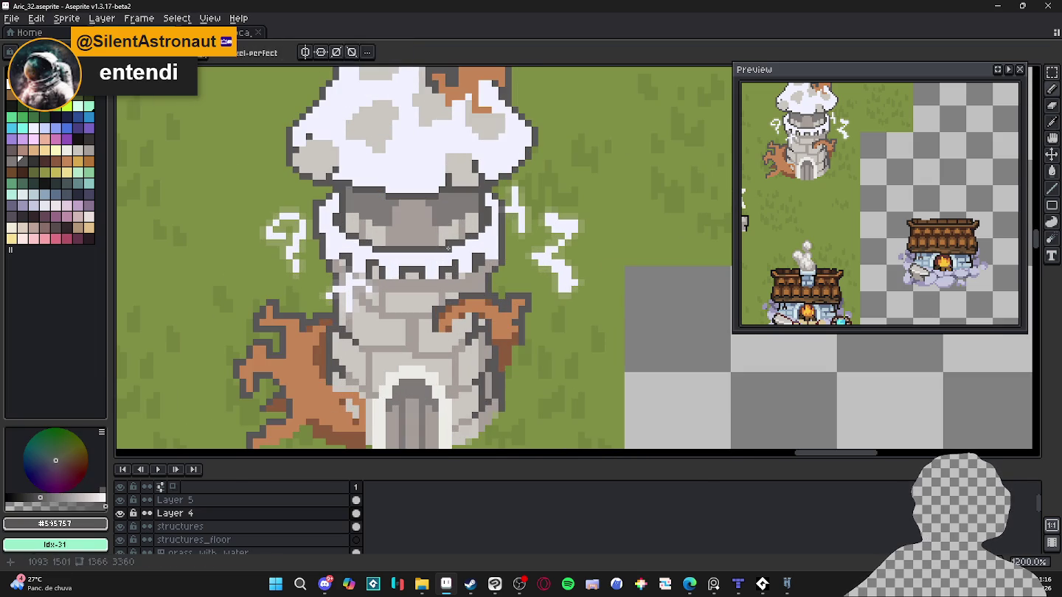
alt+click(448, 242)
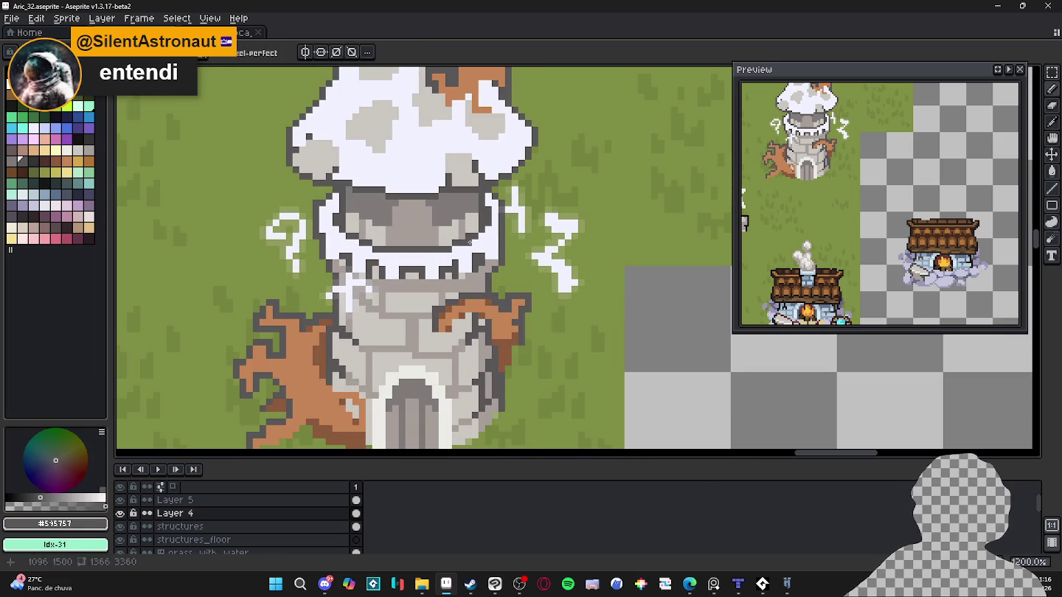
key(alt)
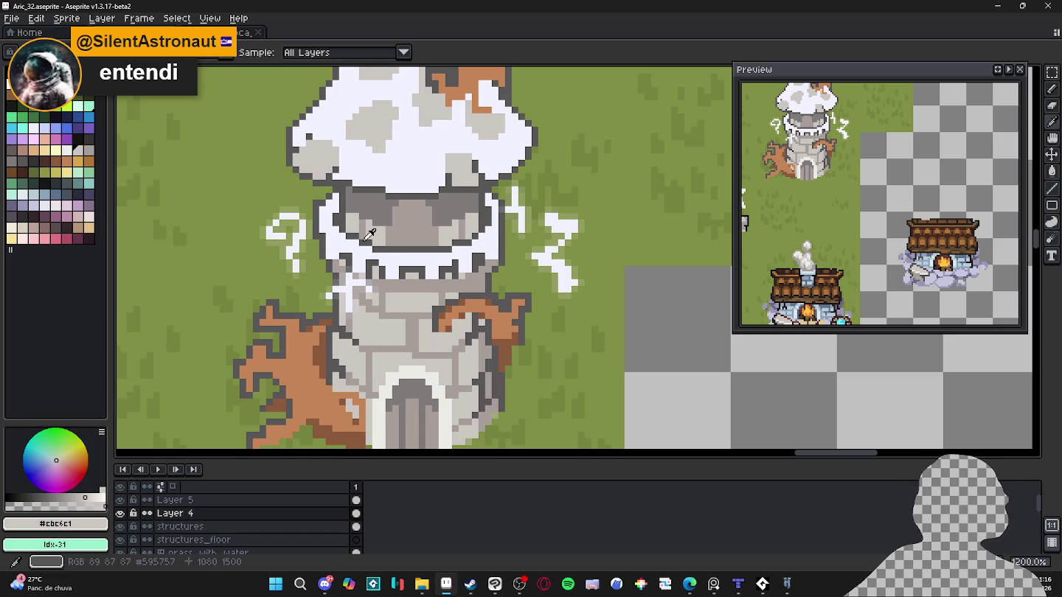
alt+click(358, 242)
alt+click(362, 216)
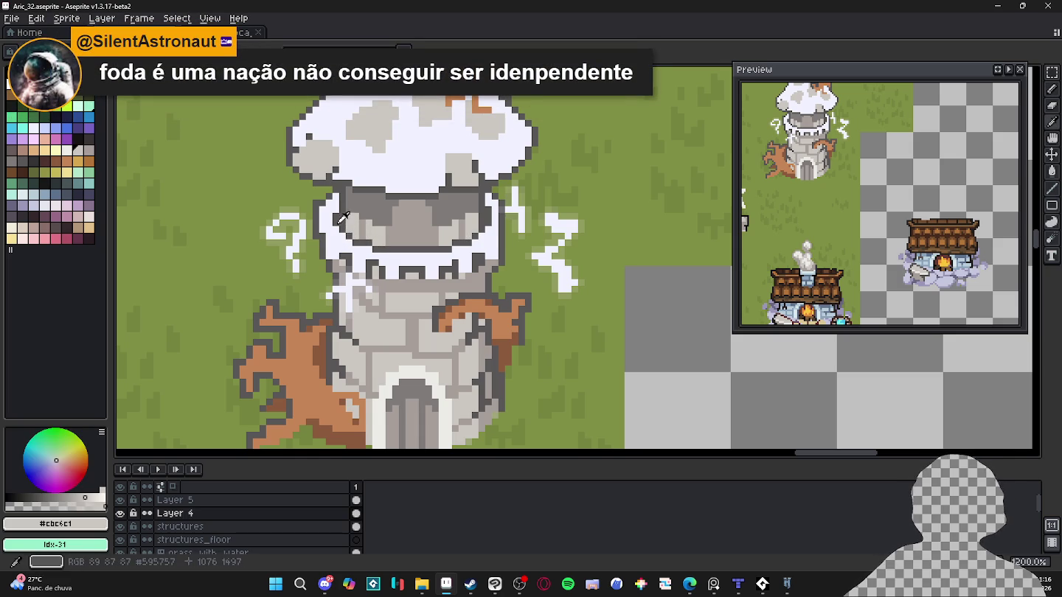
alt+click(345, 222)
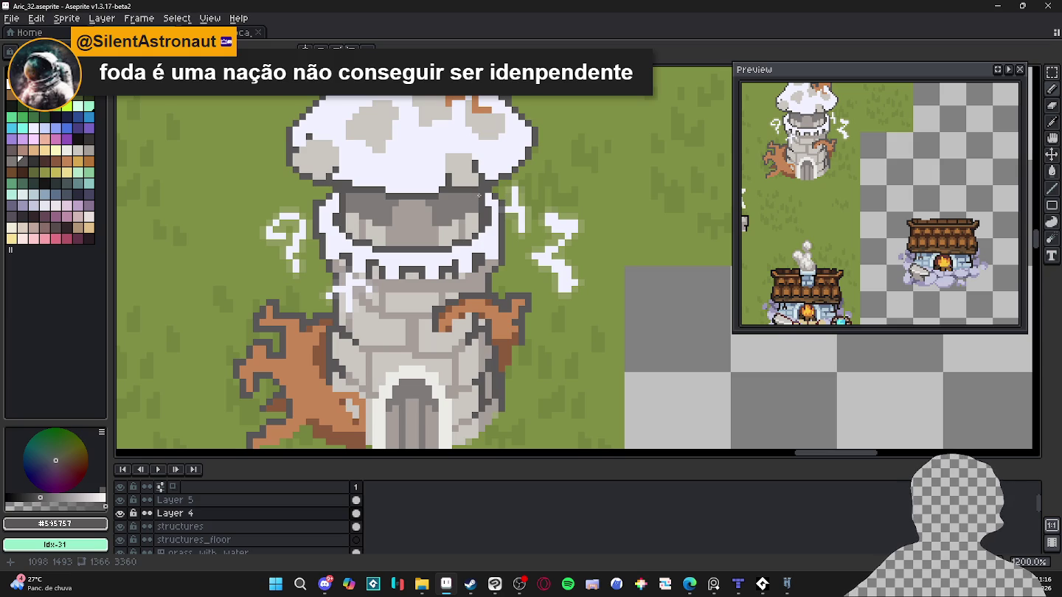
scroll(435, 236, down, 2)
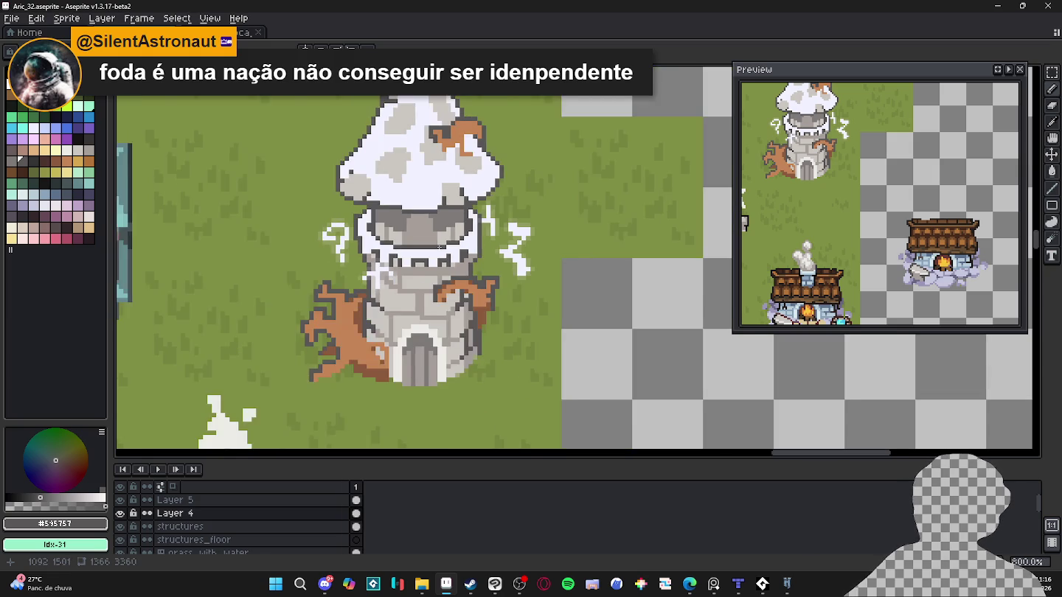
scroll(443, 242, down, 1)
scroll(457, 251, up, 5)
scroll(470, 253, down, 3)
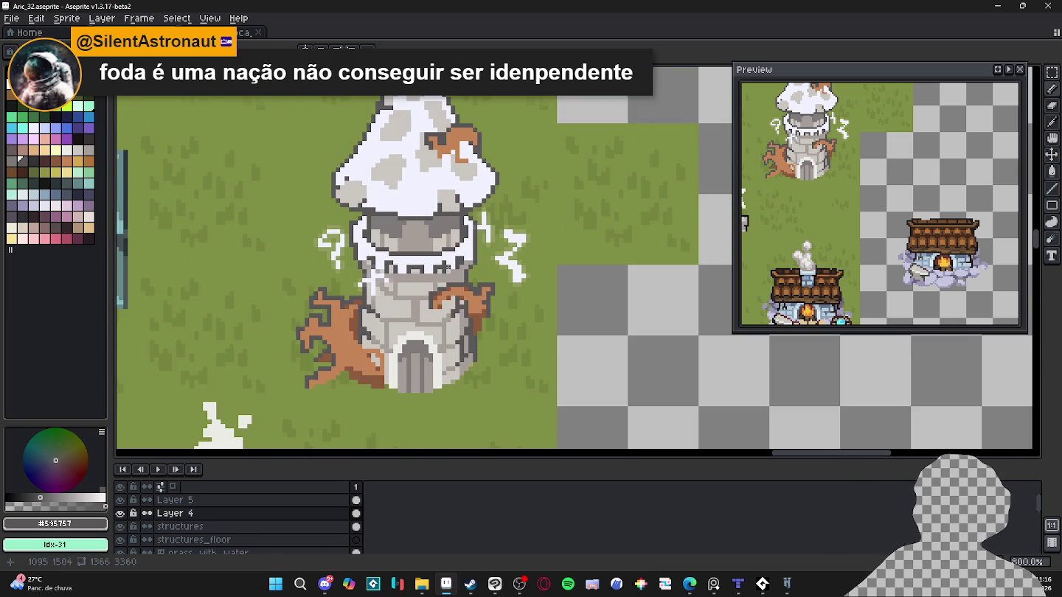
scroll(446, 267, up, 4)
Add dark grey pixels to the battlement outline.
alt+click(462, 261)
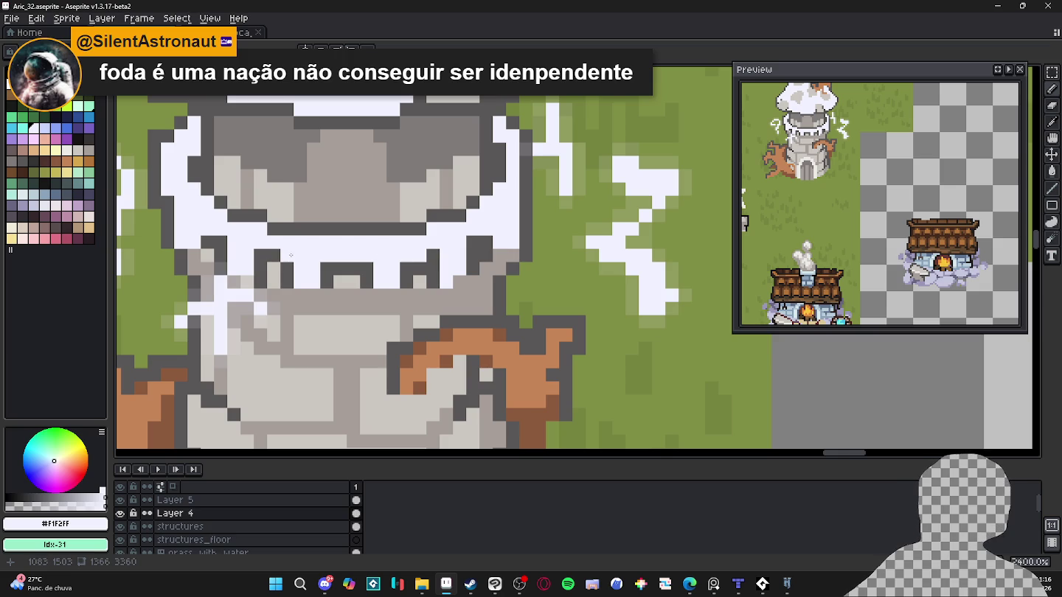
alt+click(486, 230)
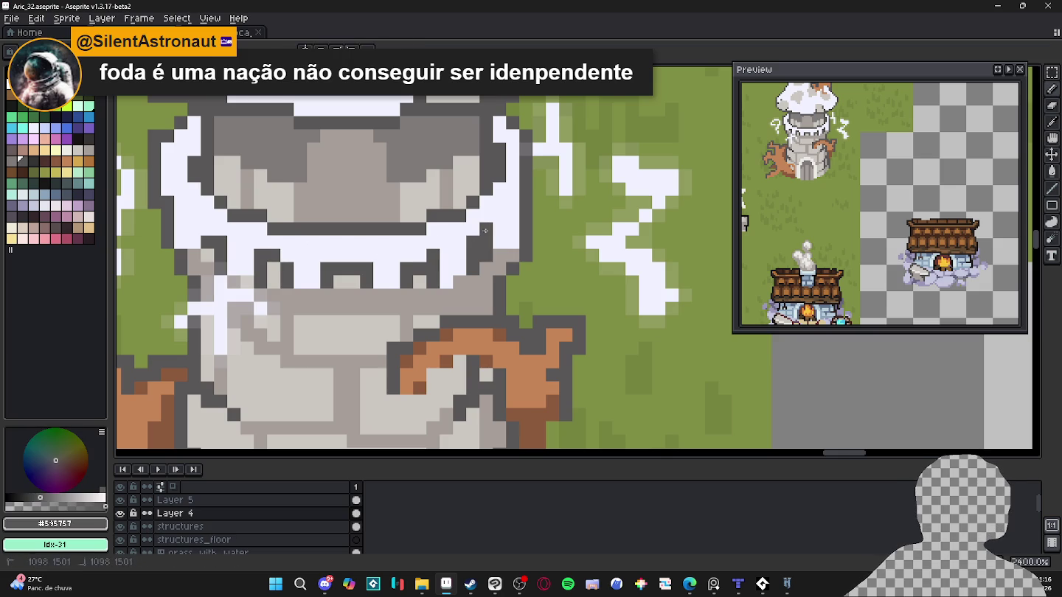
click(206, 234)
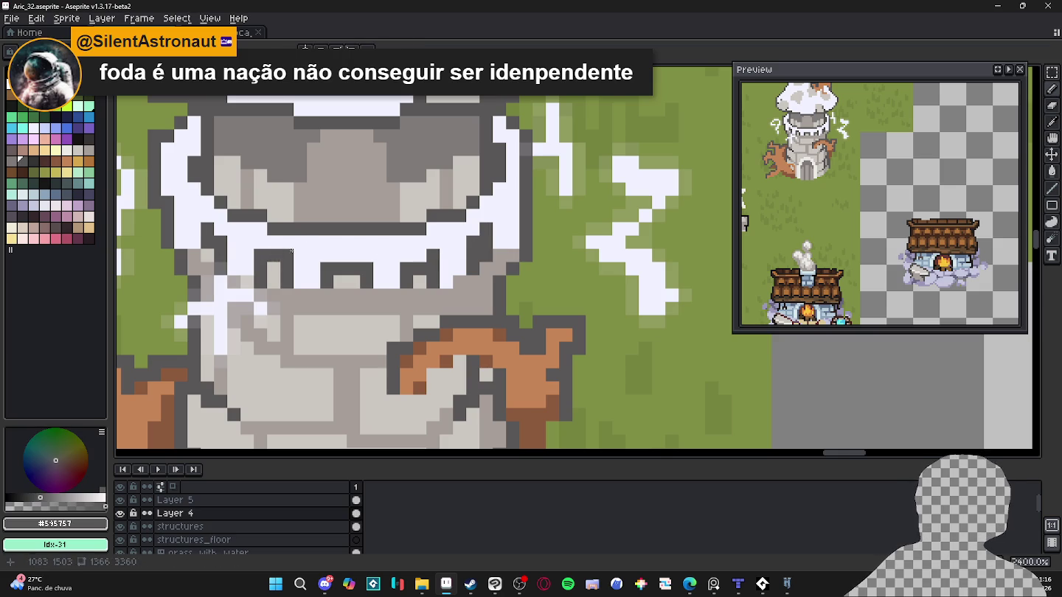
click(421, 255)
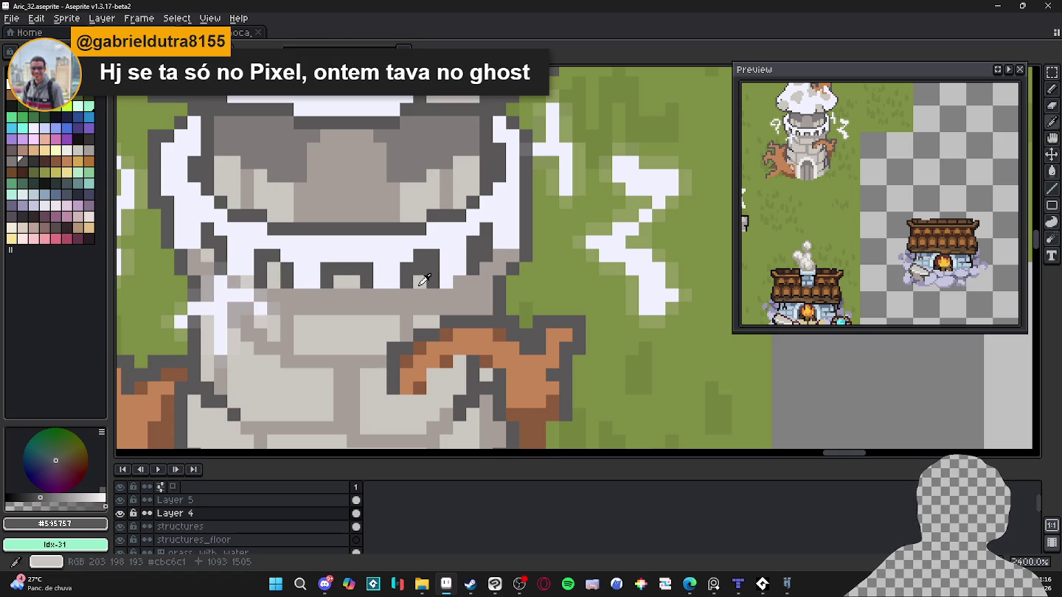
Pick dark grey #595757 from the face outline and add one pixel to the face band.
alt+click(424, 274)
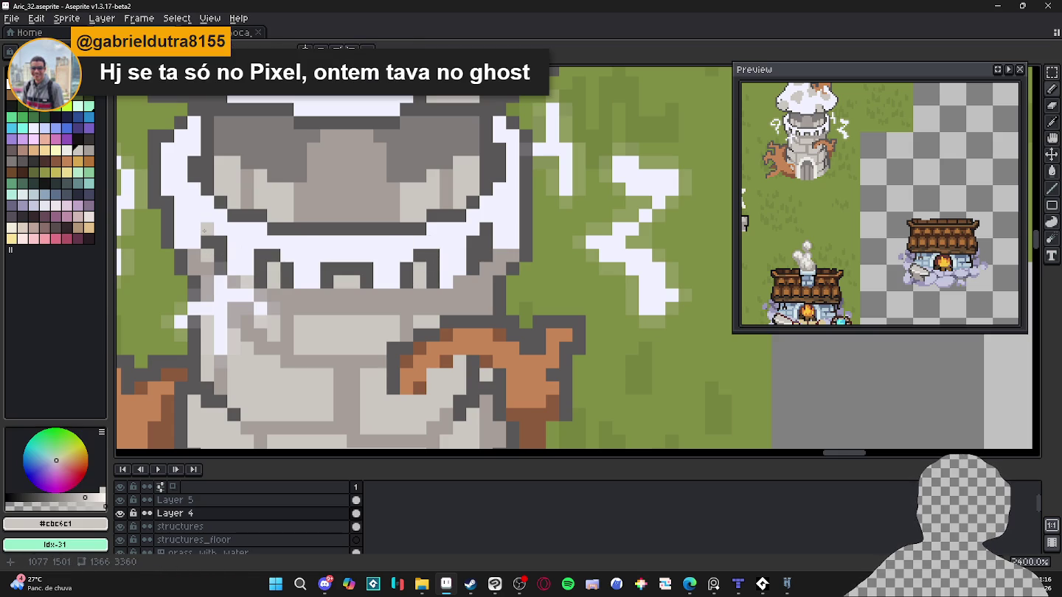
scroll(366, 216, down, 2)
scroll(437, 257, down, 1)
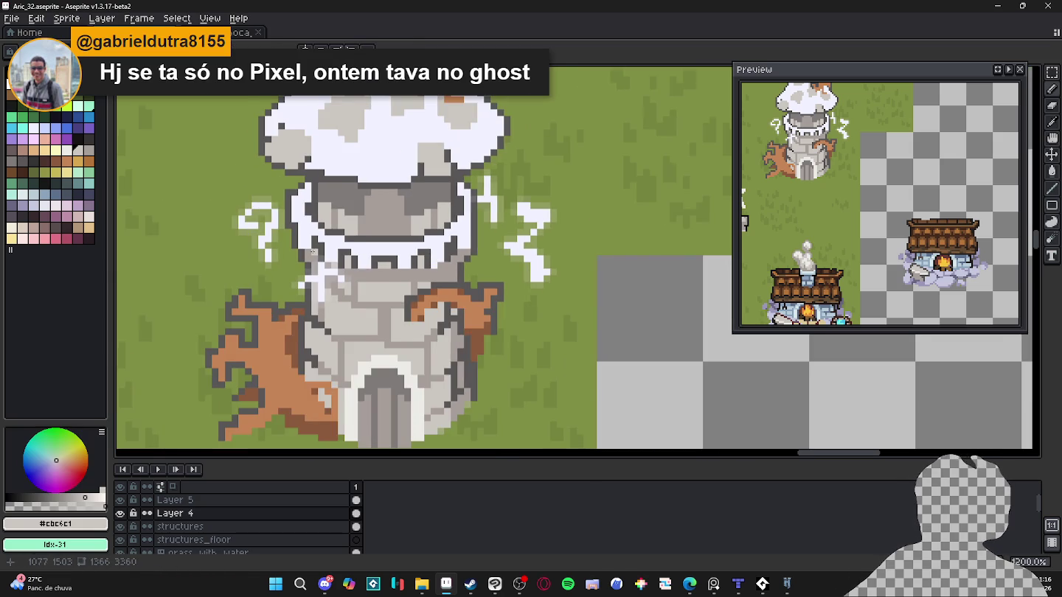
scroll(312, 253, up, 1)
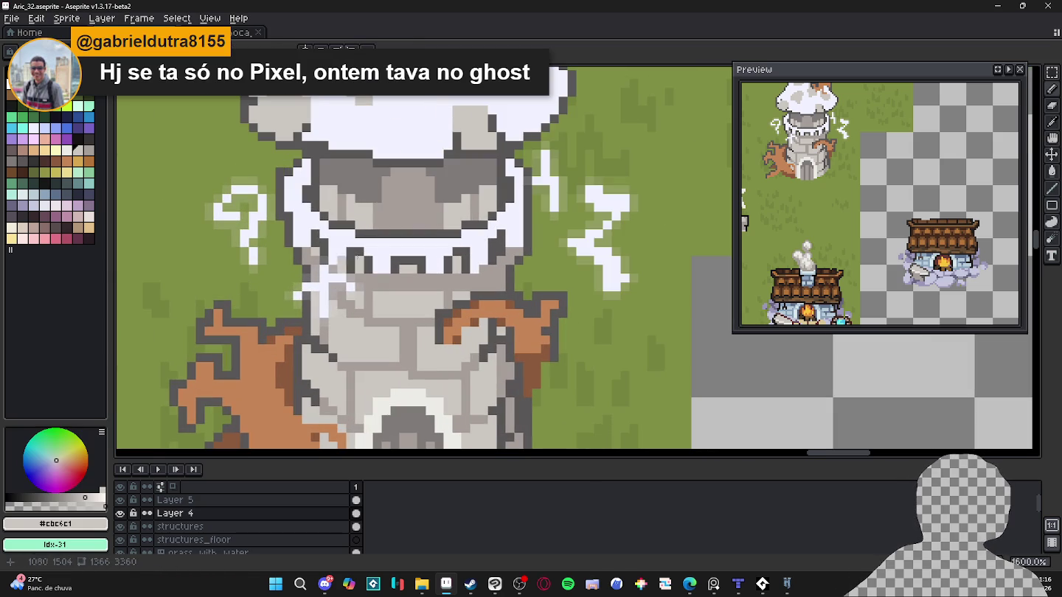
alt+click(520, 257)
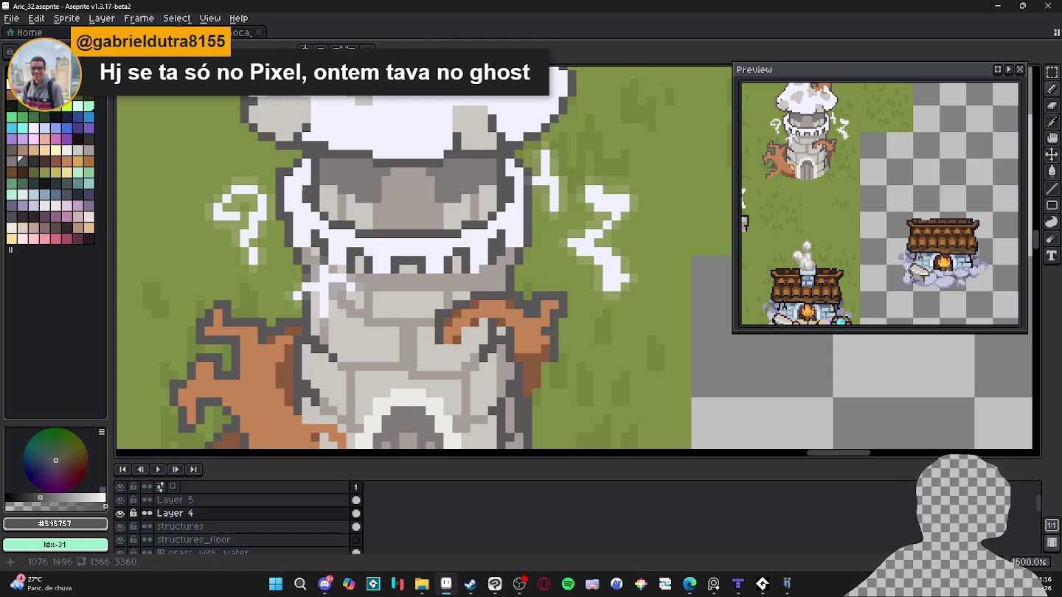
click(421, 199)
scroll(342, 233, down, 3)
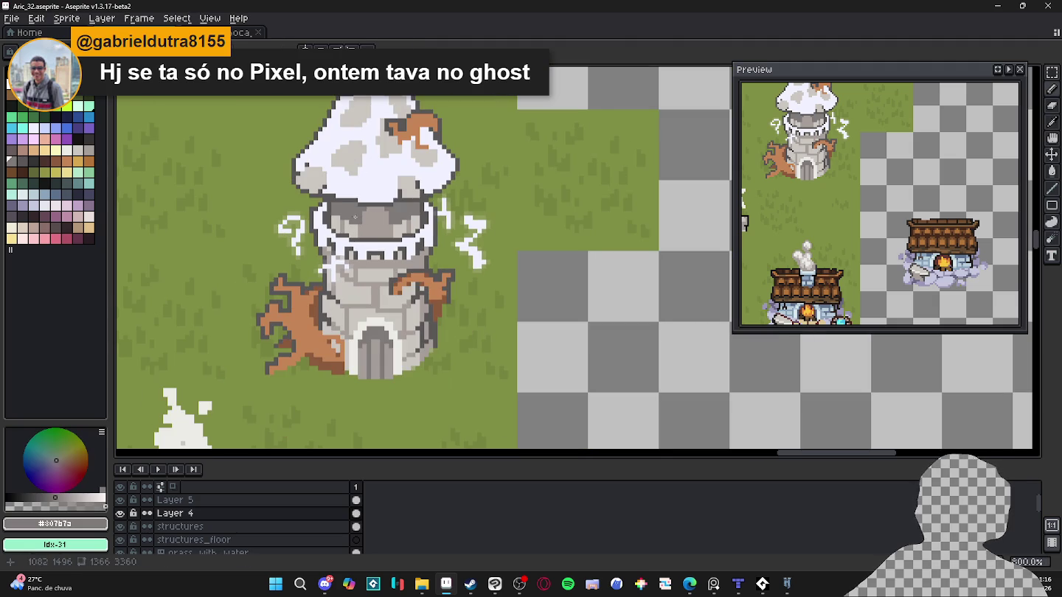
alt+click(363, 215)
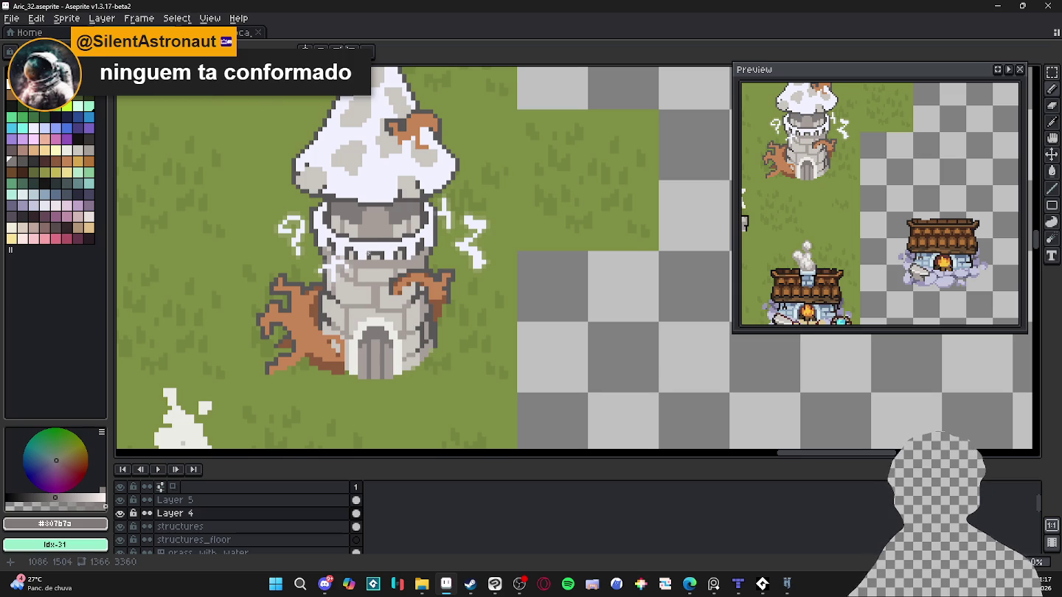
scroll(383, 243, up, 1)
Pick near-white #F1F2FF from the tower and paint one rim pixel white.
scroll(413, 235, up, 1)
alt+click(430, 224)
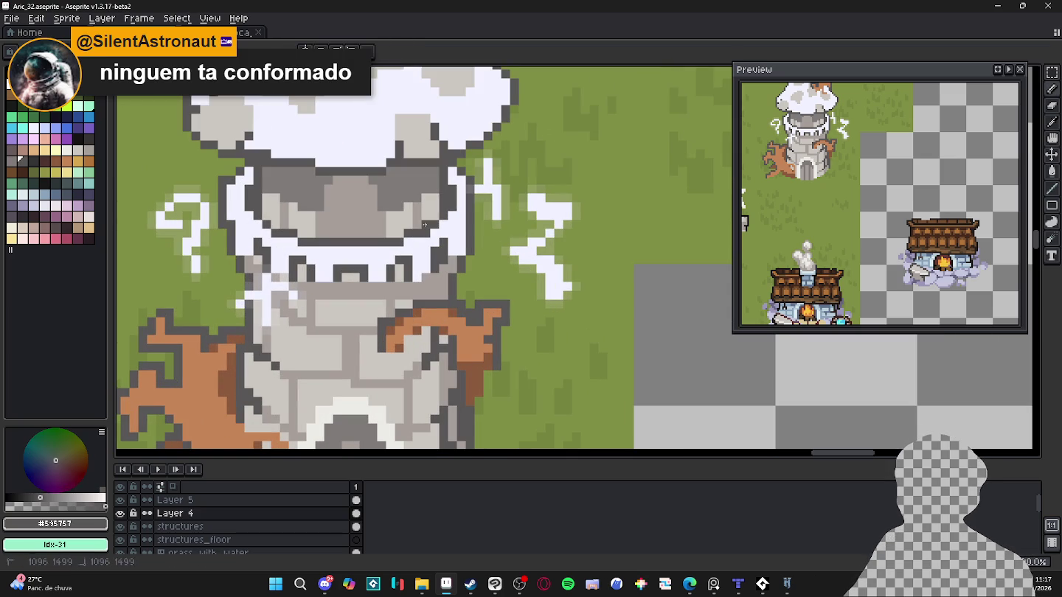
alt+click(272, 239)
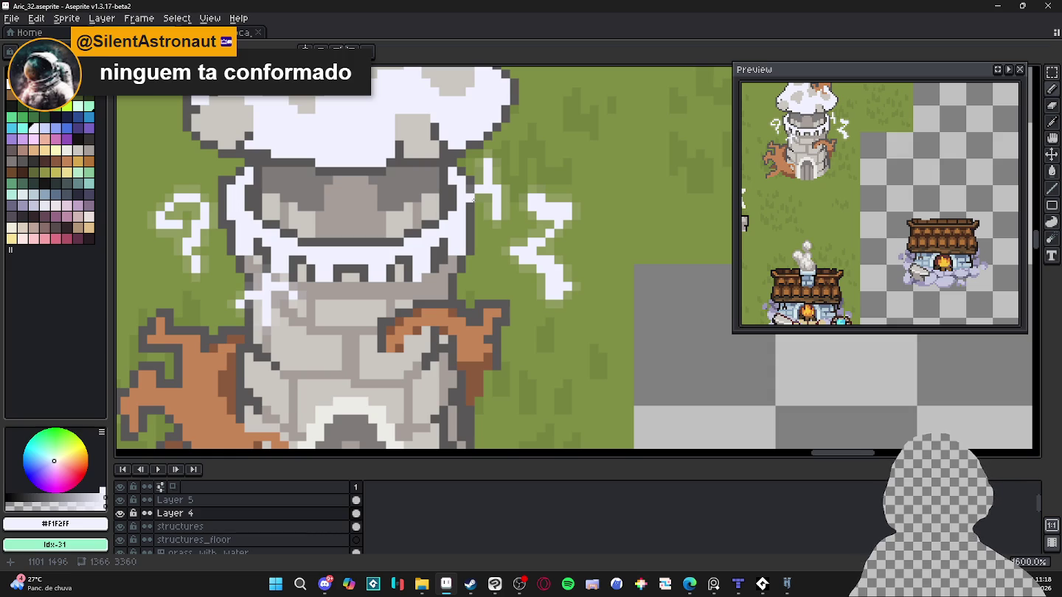
click(337, 233)
scroll(315, 235, down, 1)
Frame the whole tower and pick grey #a69c9a from its stonework with the Pencil.
scroll(315, 234, down, 2)
scroll(299, 391, up, 1)
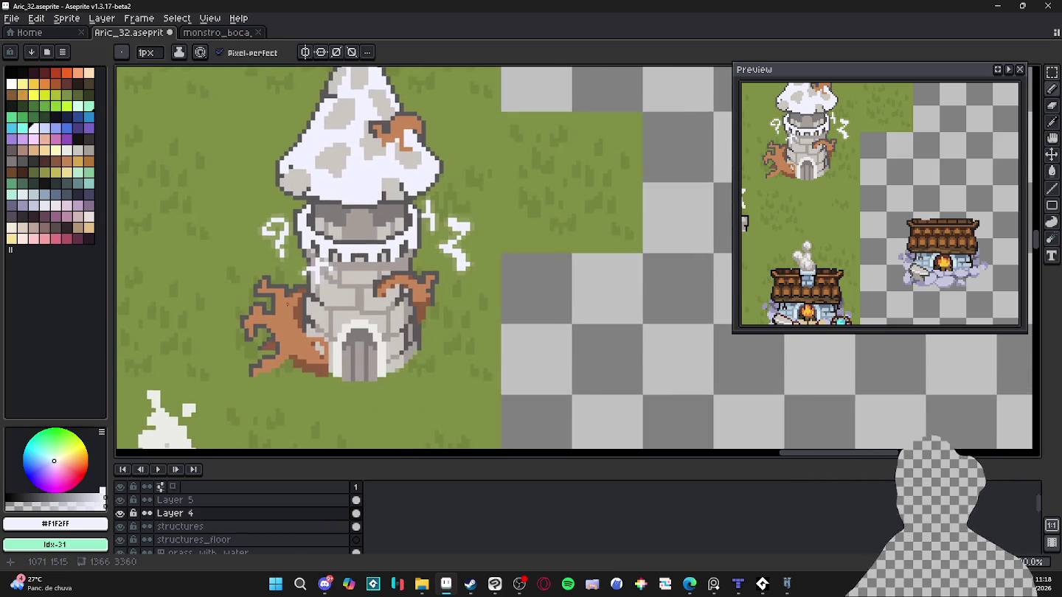
scroll(299, 391, up, 1)
drag(299, 391, 286, 357)
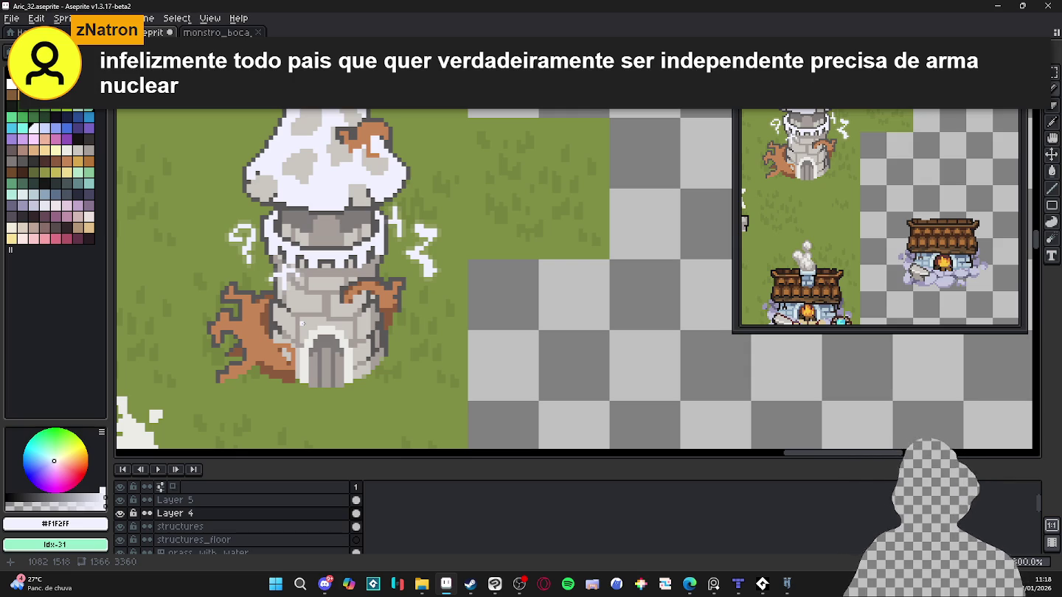
key(b)
scroll(339, 325, up, 3)
alt+click(202, 325)
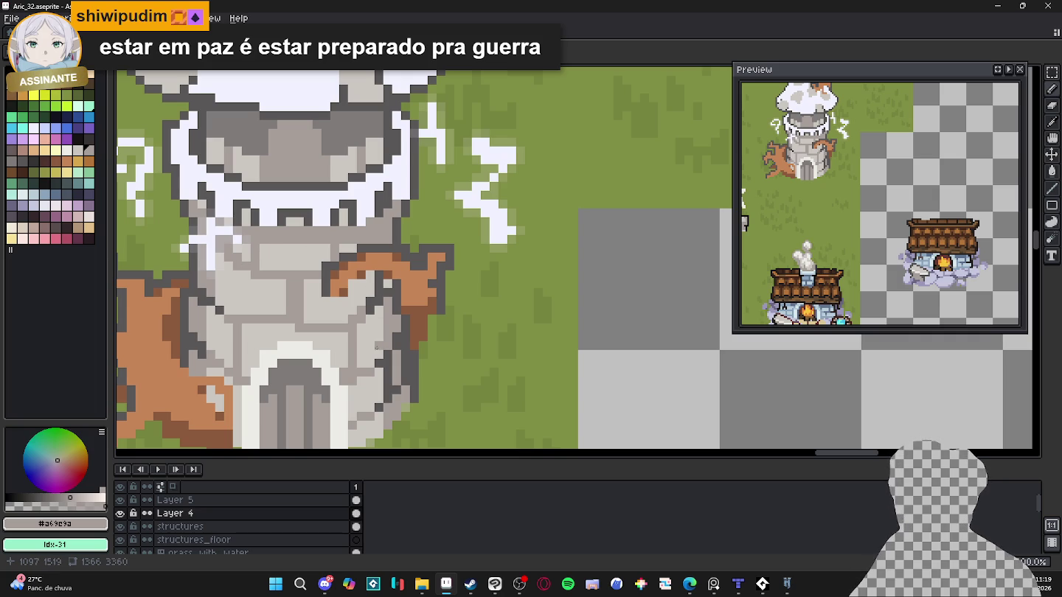
Darken pixels on the tower's lower right and draw a darker column on the wall.
mouse_move(380, 399)
mouse_down()
mouse_move(381, 408)
mouse_move(385, 401)
mouse_up()
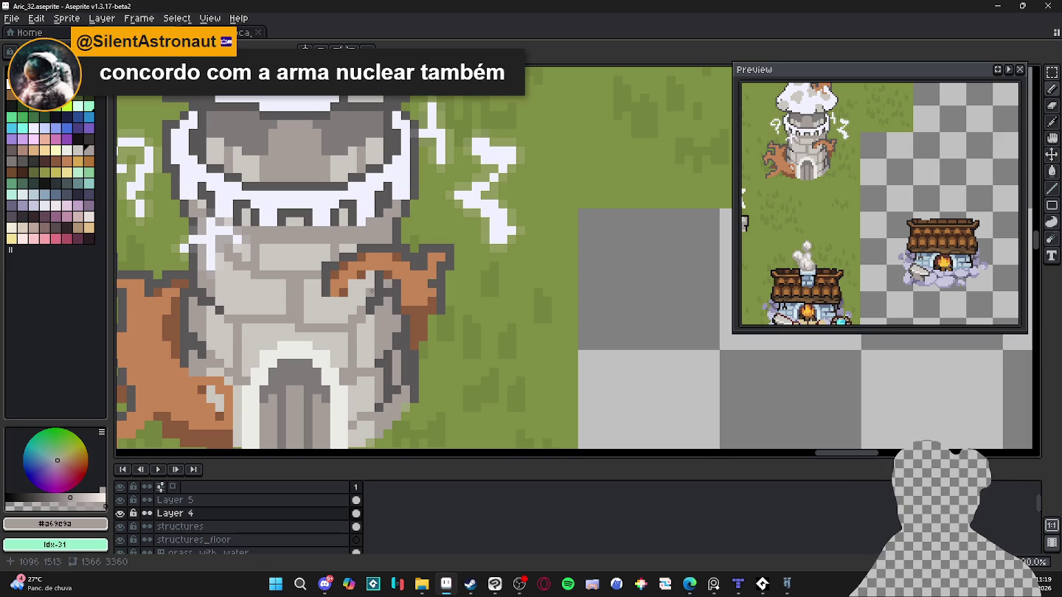
drag(210, 315, 209, 346)
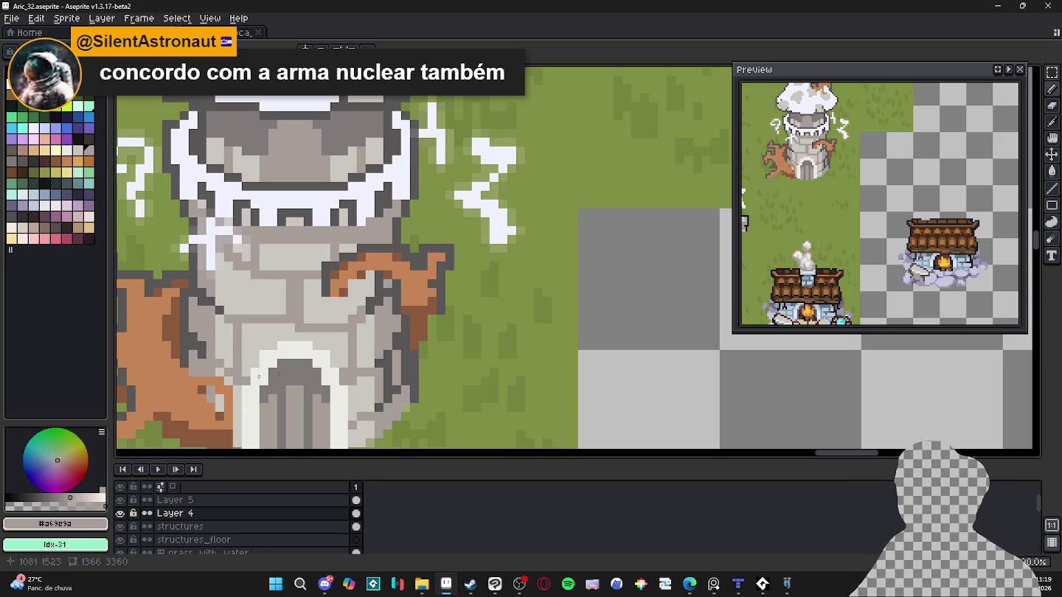
scroll(371, 368, down, 1)
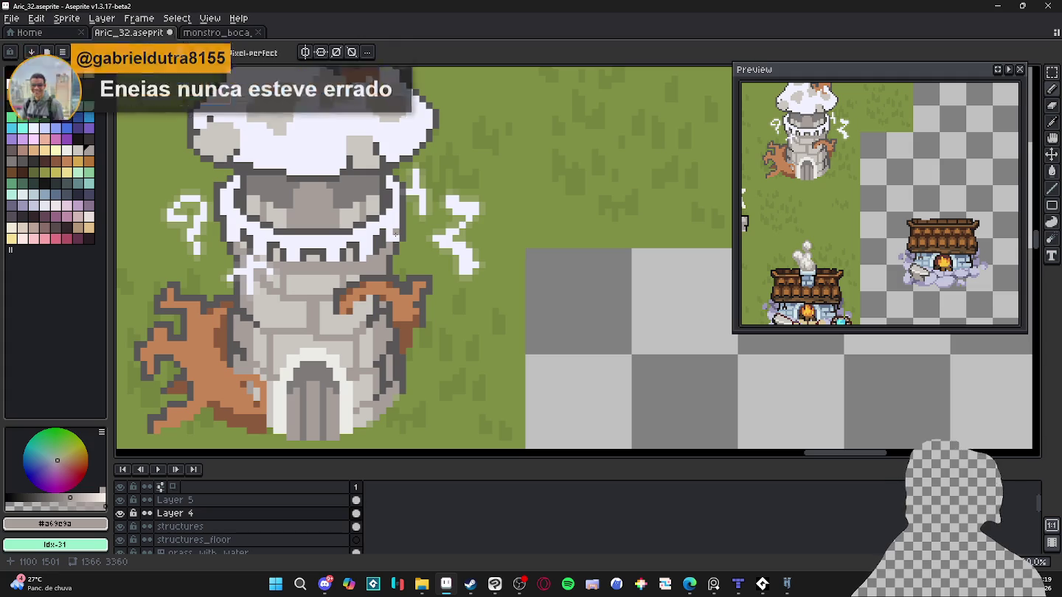
Pick pale grey #cbc6c1 and draw a line under the face band's edge.
alt+click(331, 278)
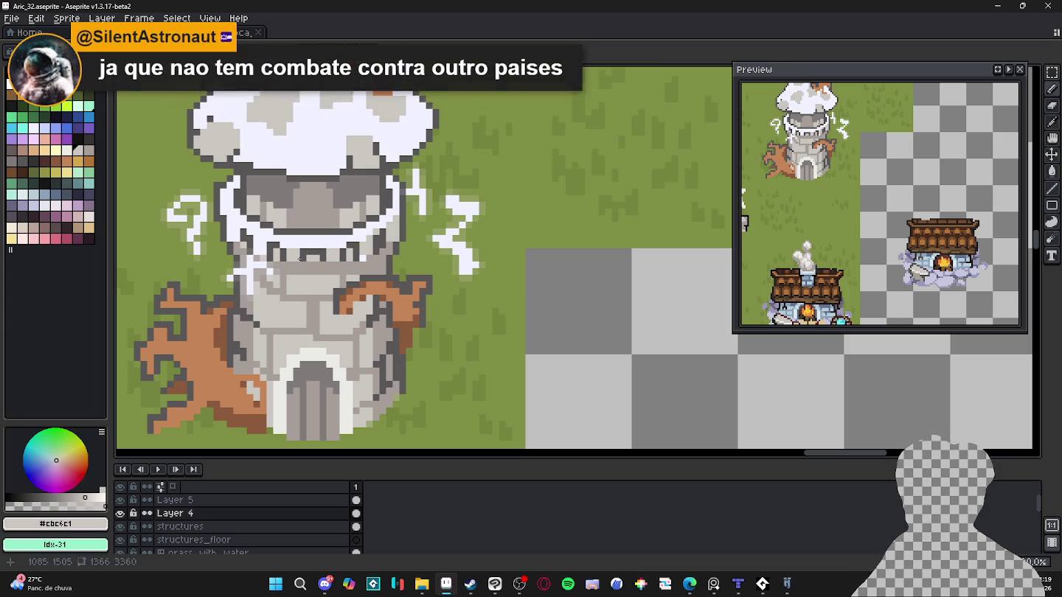
shift+click(329, 244)
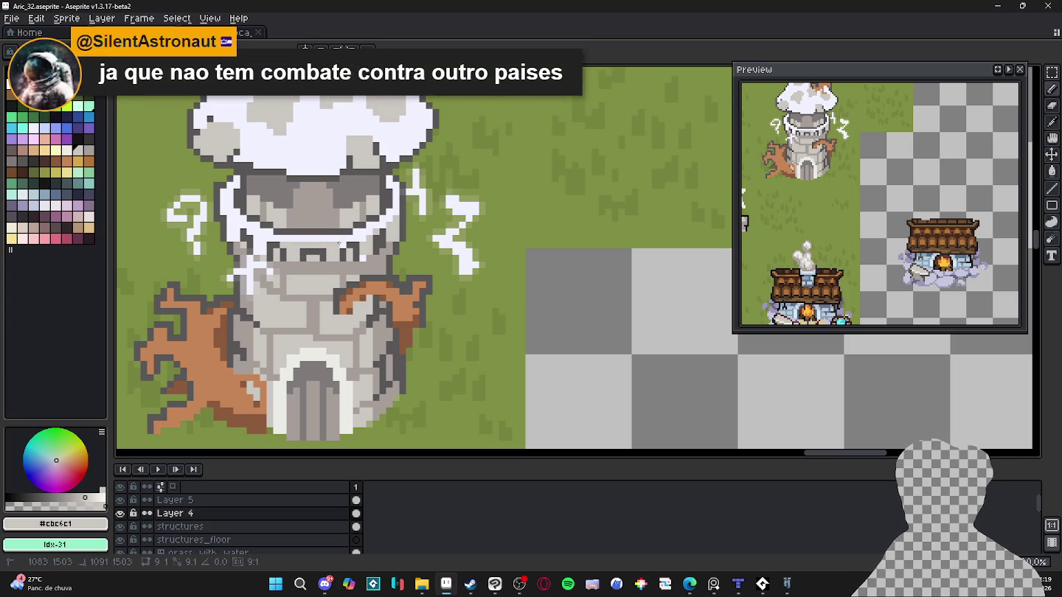
shift+click(362, 240)
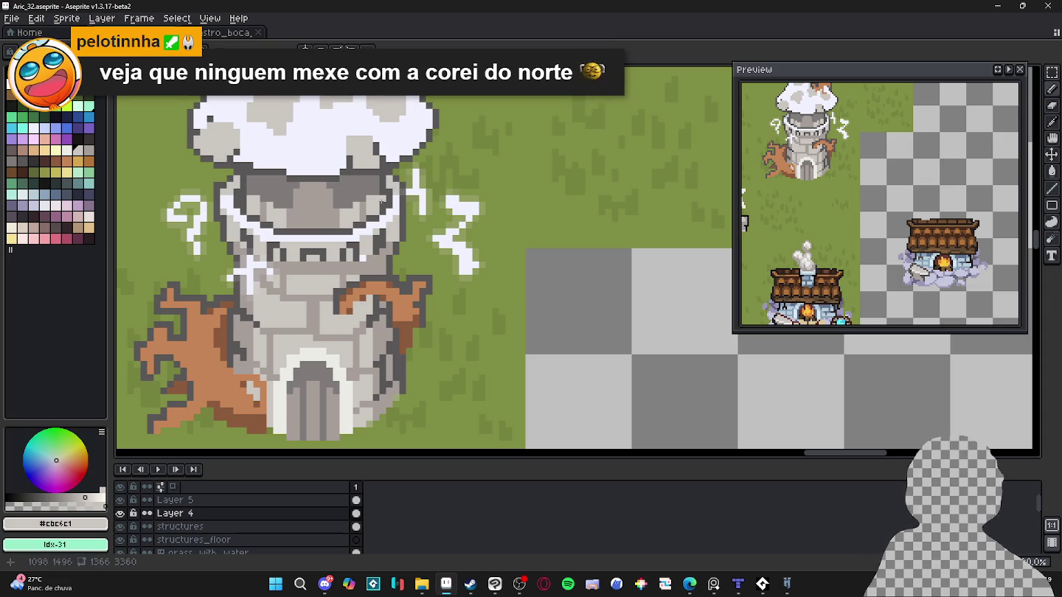
scroll(322, 336, down, 1)
Select the left tree branch, shift it about 9 pixels right, then deselect.
drag(321, 336, 351, 316)
scroll(373, 315, down, 1)
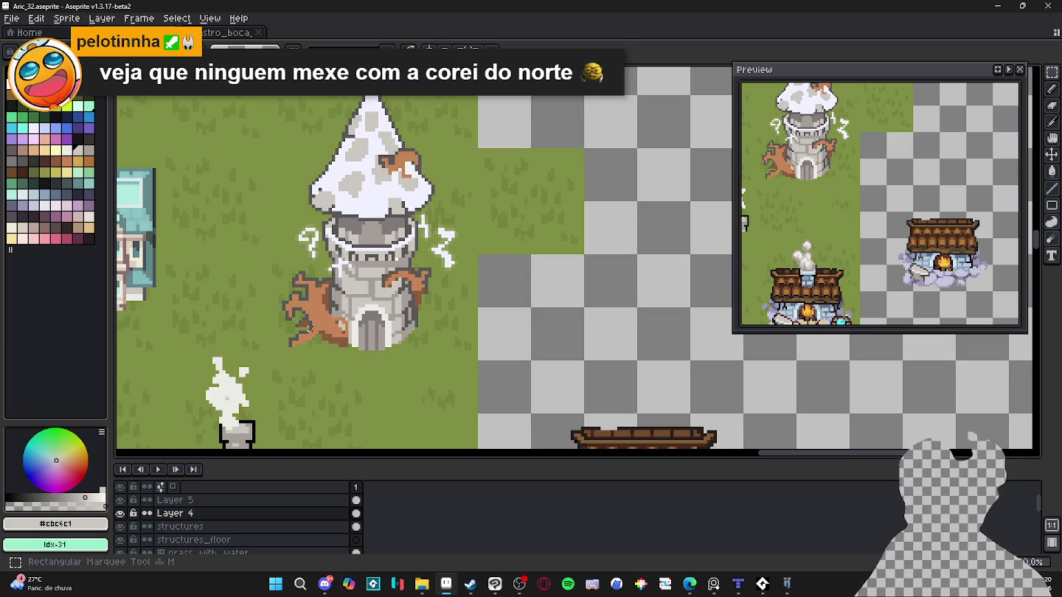
scroll(290, 296, up, 1)
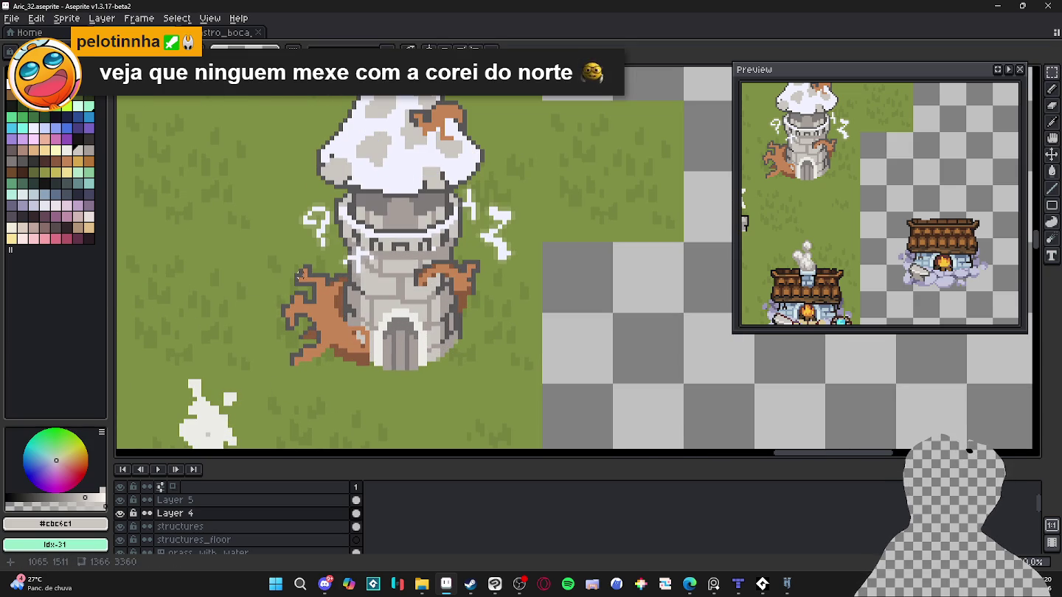
key(m)
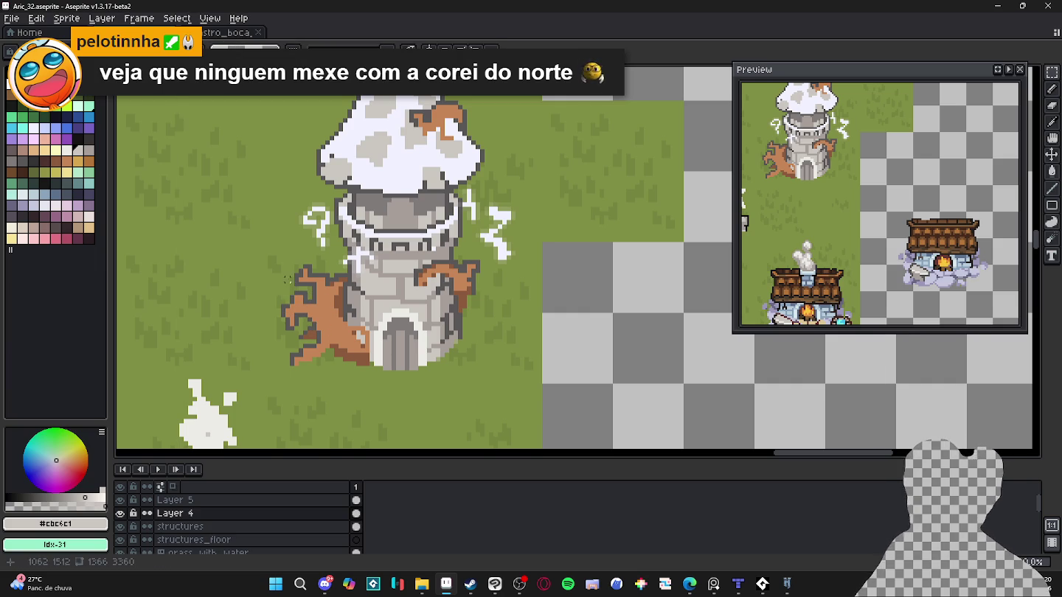
key(v)
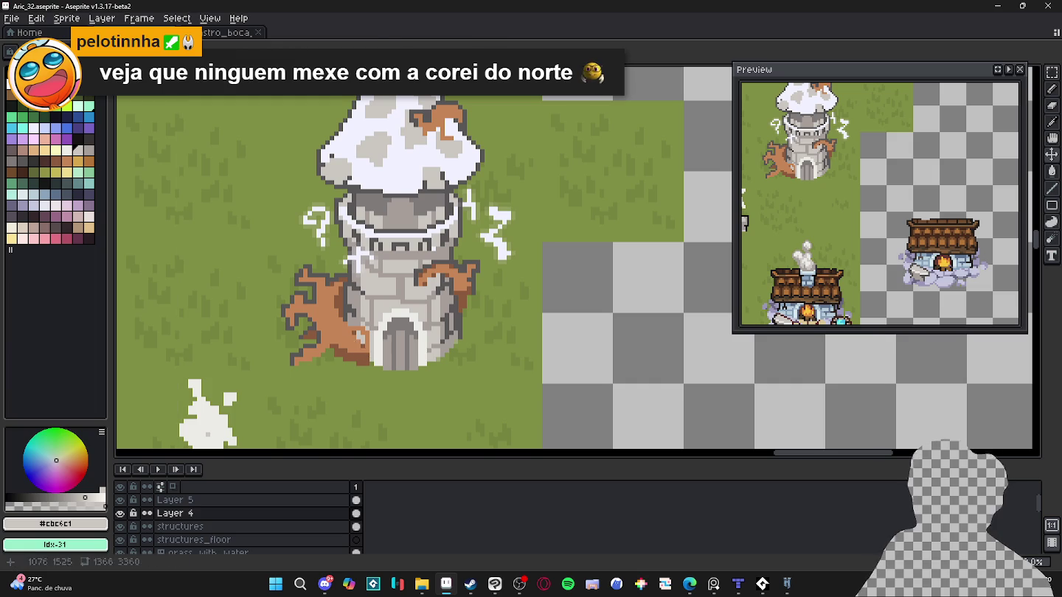
drag(274, 260, 321, 396)
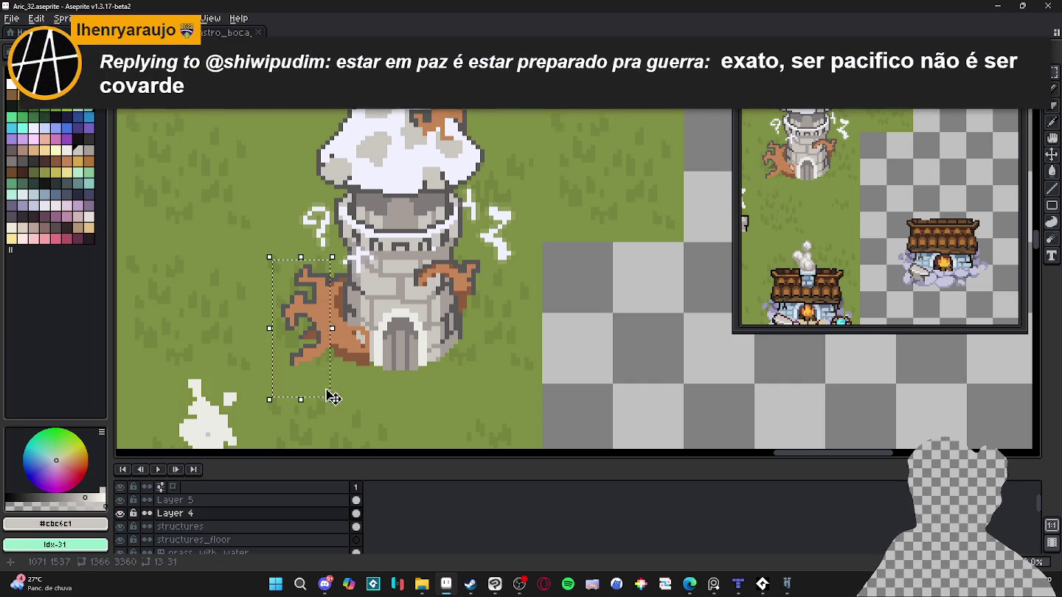
scroll(332, 395, up, 2)
drag(360, 362, 298, 304)
scroll(304, 313, down, 1)
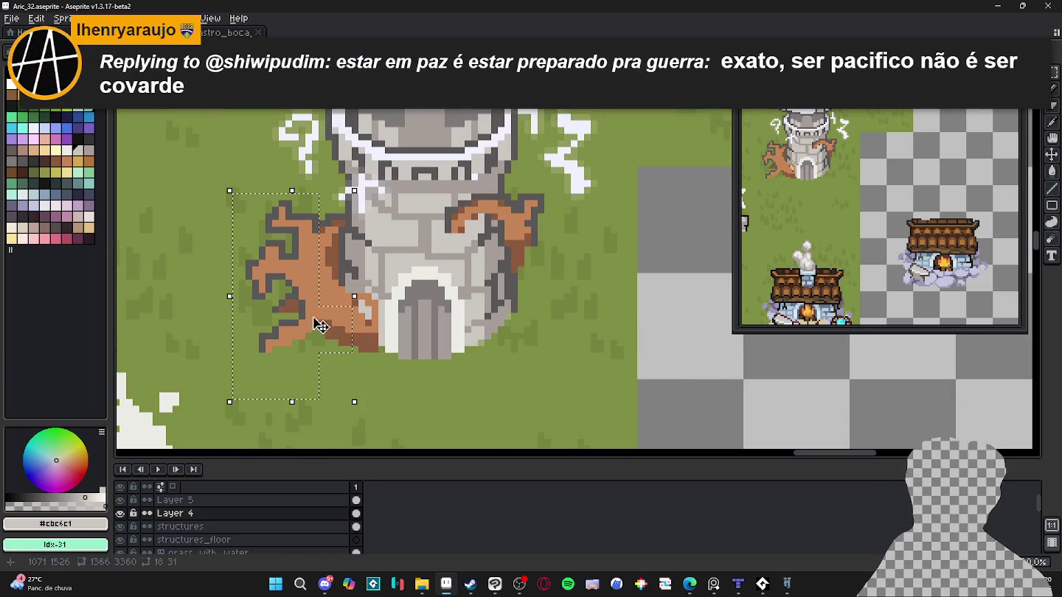
drag(325, 292, 309, 326)
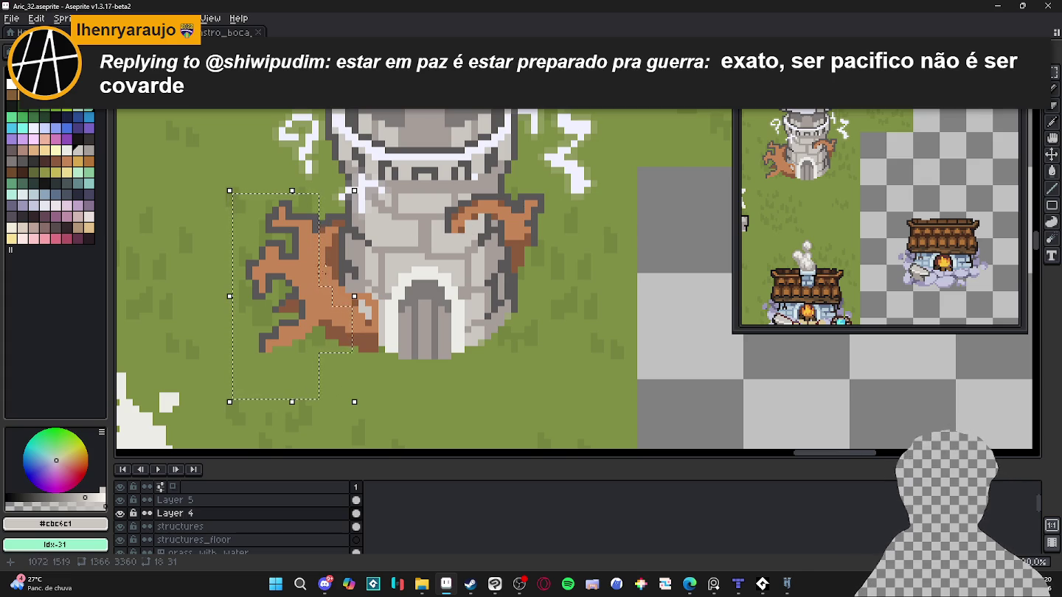
mouse_move(286, 265)
mouse_down()
mouse_move(297, 266)
mouse_move(283, 260)
mouse_up()
key(ctrl+d)
Build a 16x24 selection around the branch, adding a thin 1x4 strip.
drag(233, 201, 311, 278)
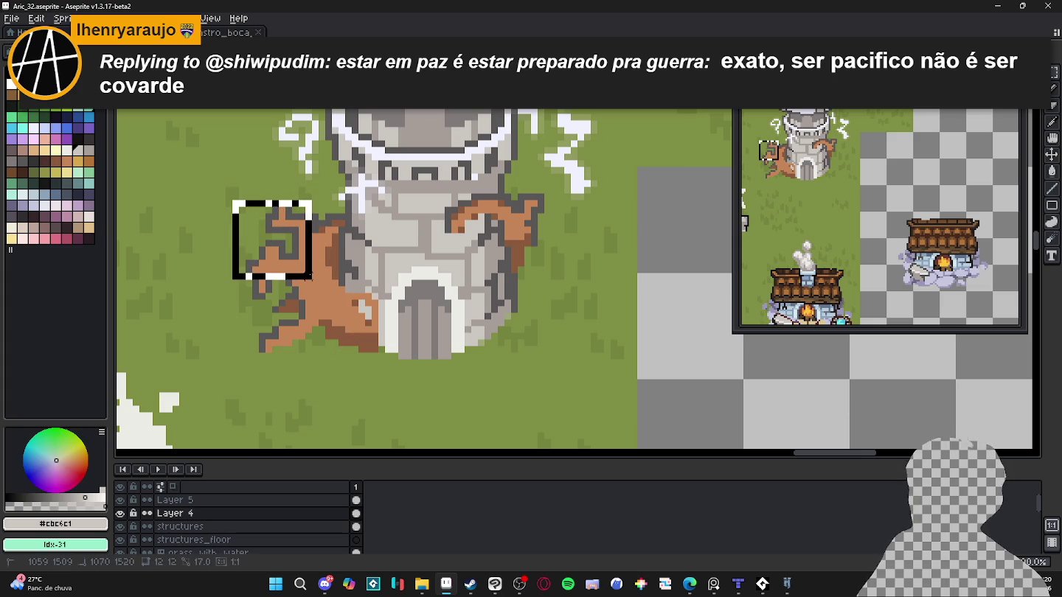
drag(245, 281, 273, 315)
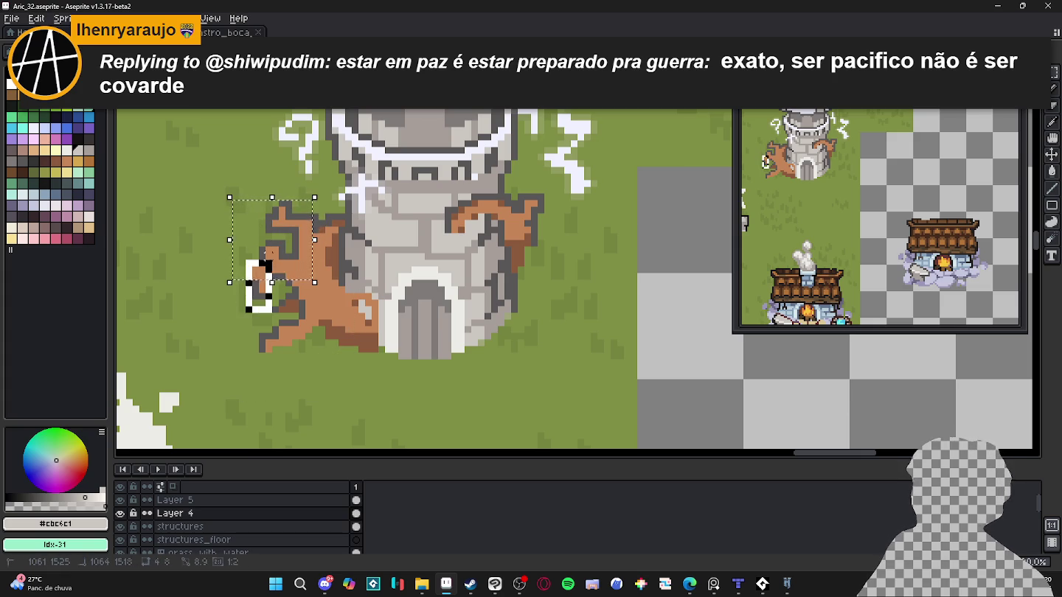
scroll(261, 322, up, 1)
drag(253, 361, 332, 253)
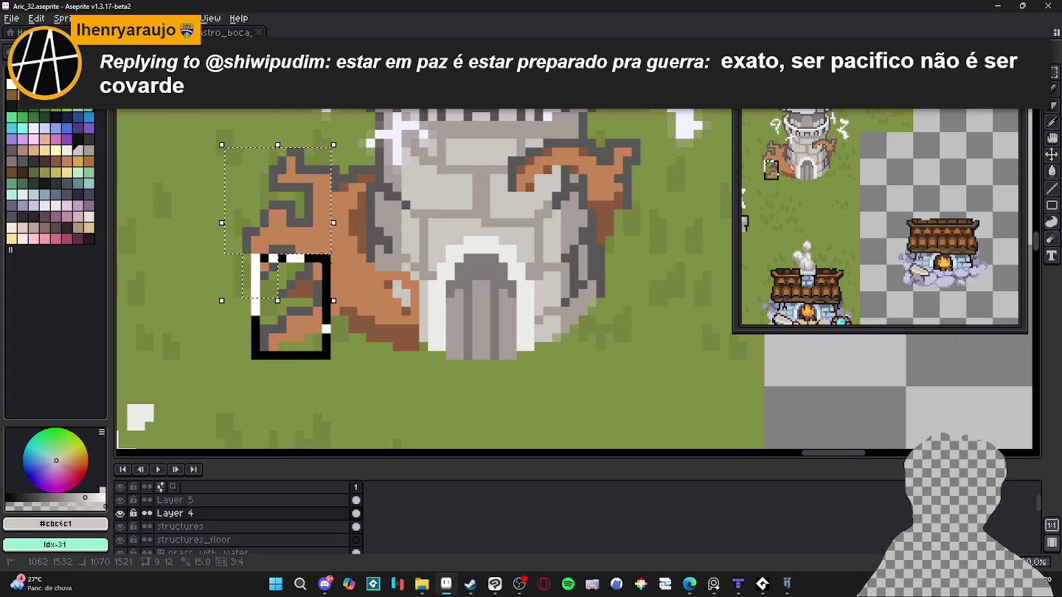
mouse_move(368, 360)
mouse_down()
mouse_move(332, 289)
mouse_move(338, 277)
mouse_up()
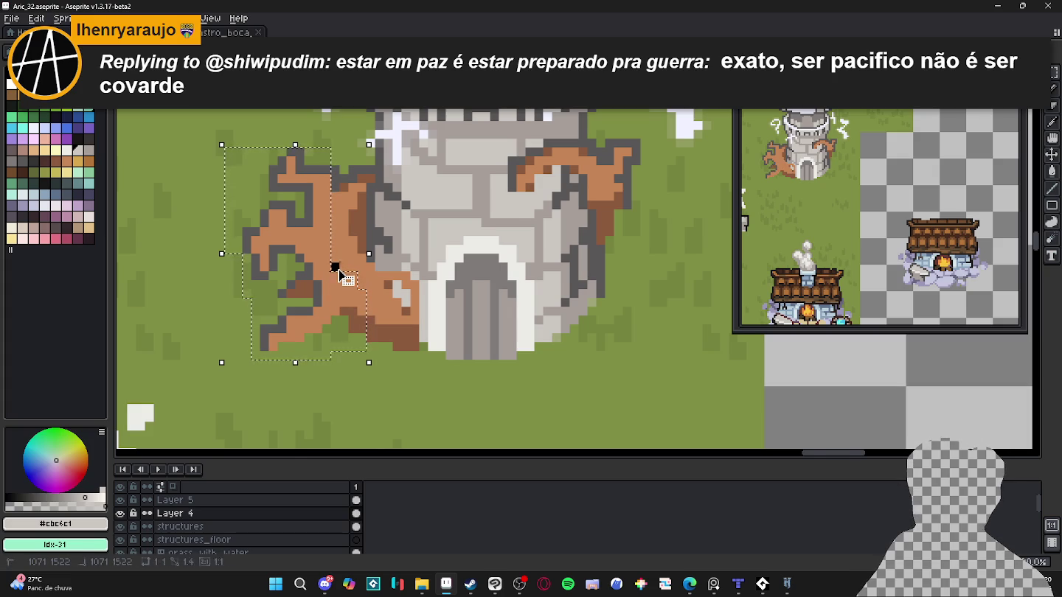
scroll(340, 276, up, 1)
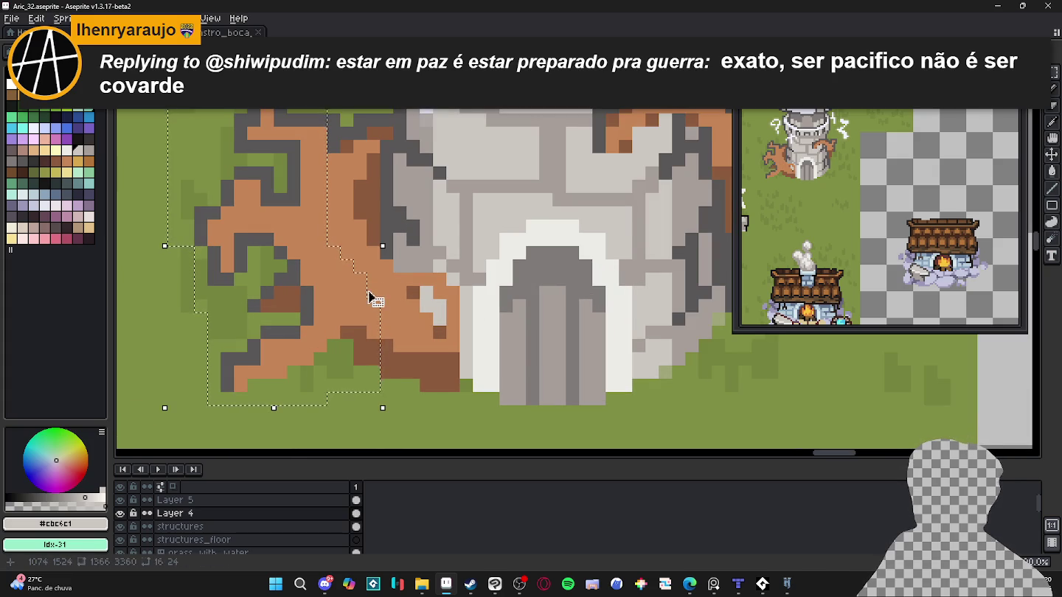
drag(381, 326, 393, 392)
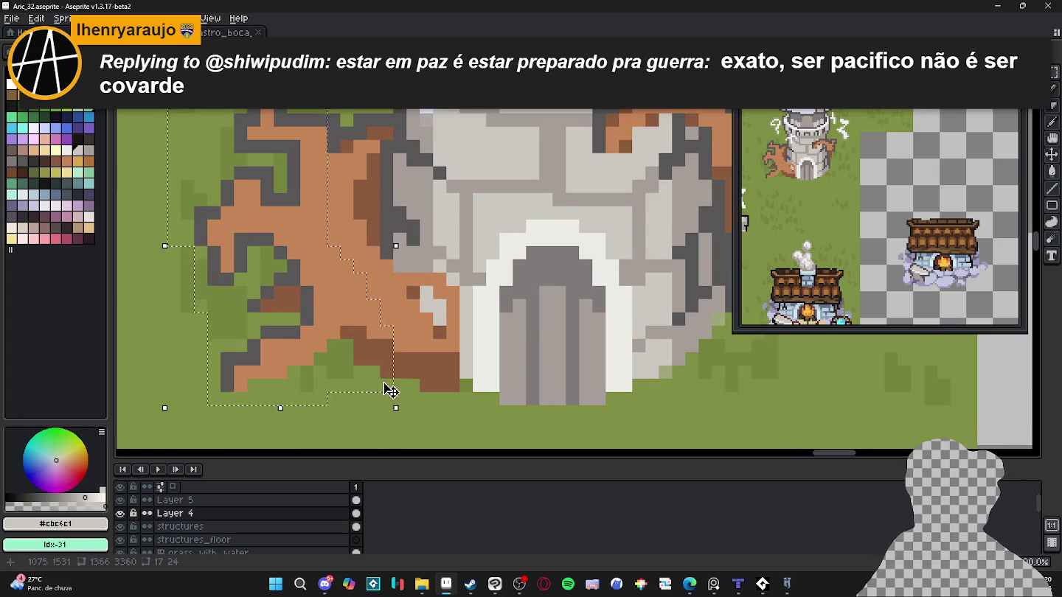
scroll(387, 390, down, 1)
scroll(360, 325, up, 1)
scroll(369, 369, down, 1)
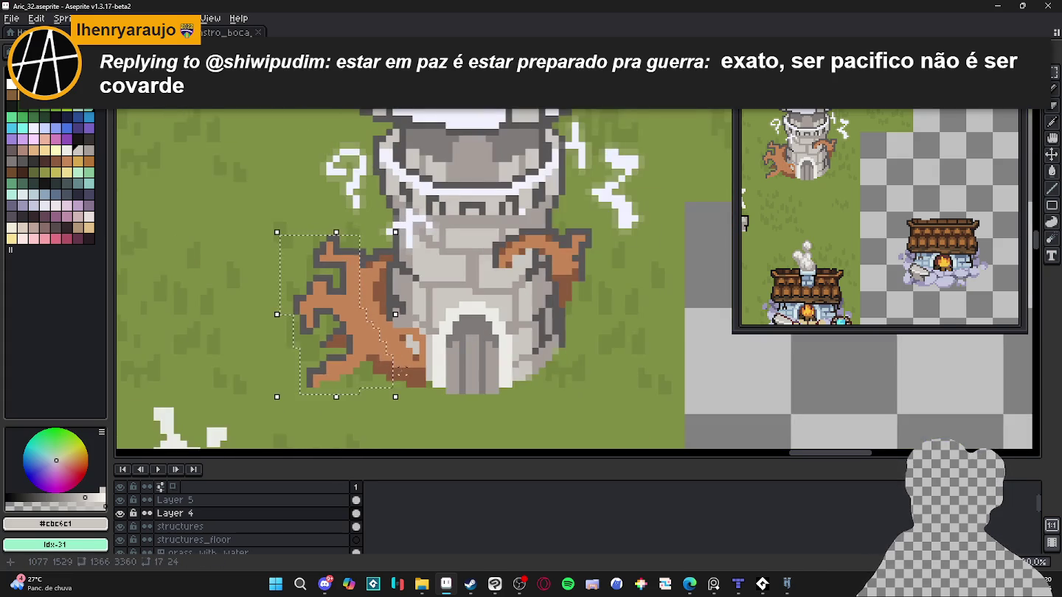
scroll(368, 369, up, 1)
drag(359, 401, 404, 384)
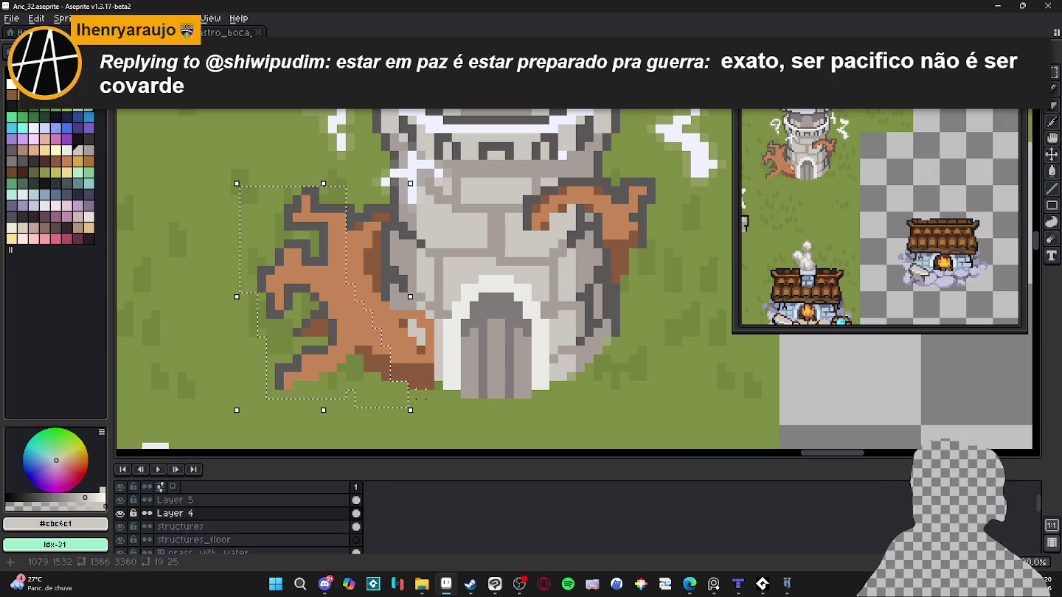
Add the branch tip and top to the selection, move it one pixel right, and deselect.
scroll(398, 385, down, 1)
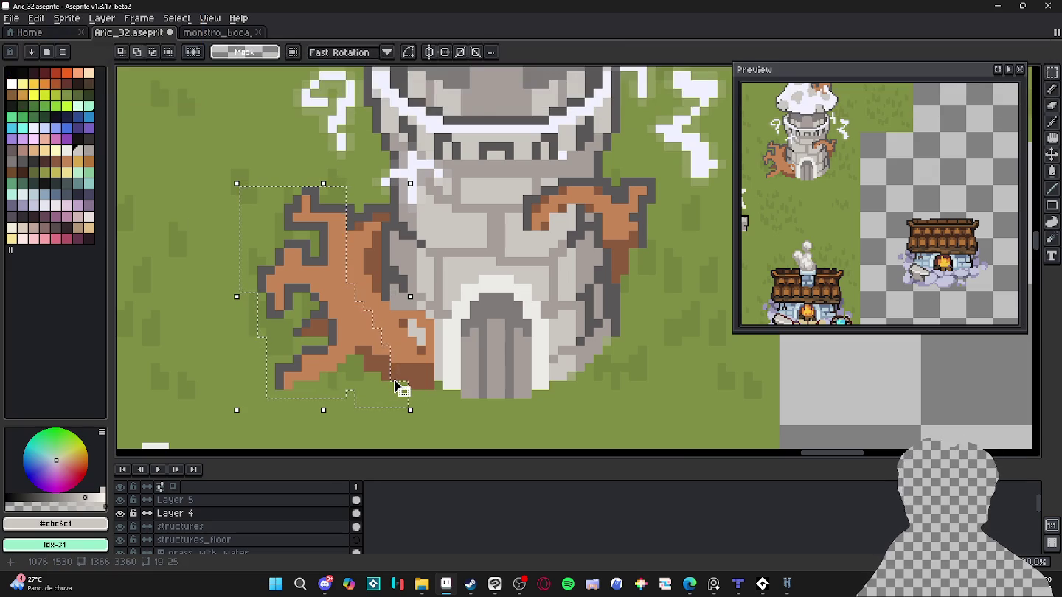
scroll(402, 383, up, 2)
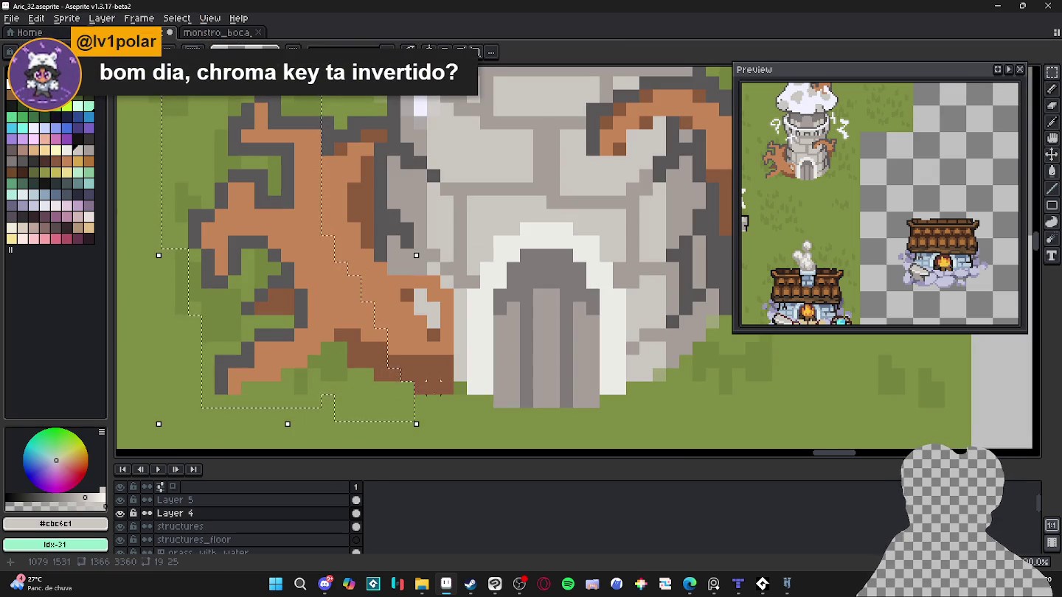
drag(389, 382, 454, 435)
key(ctrl+z)
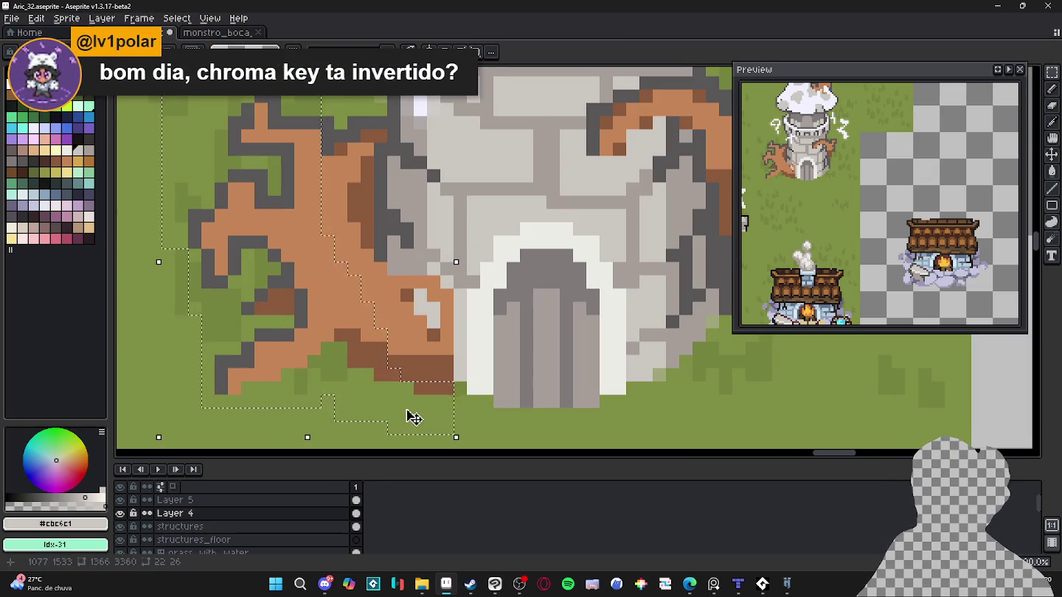
drag(429, 423, 402, 382)
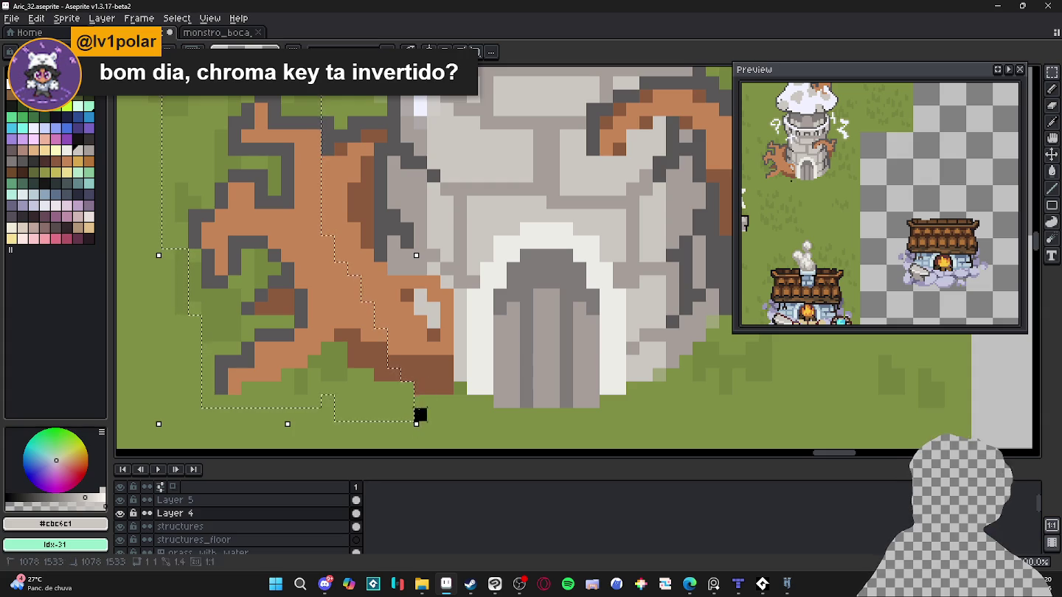
scroll(422, 407, down, 1)
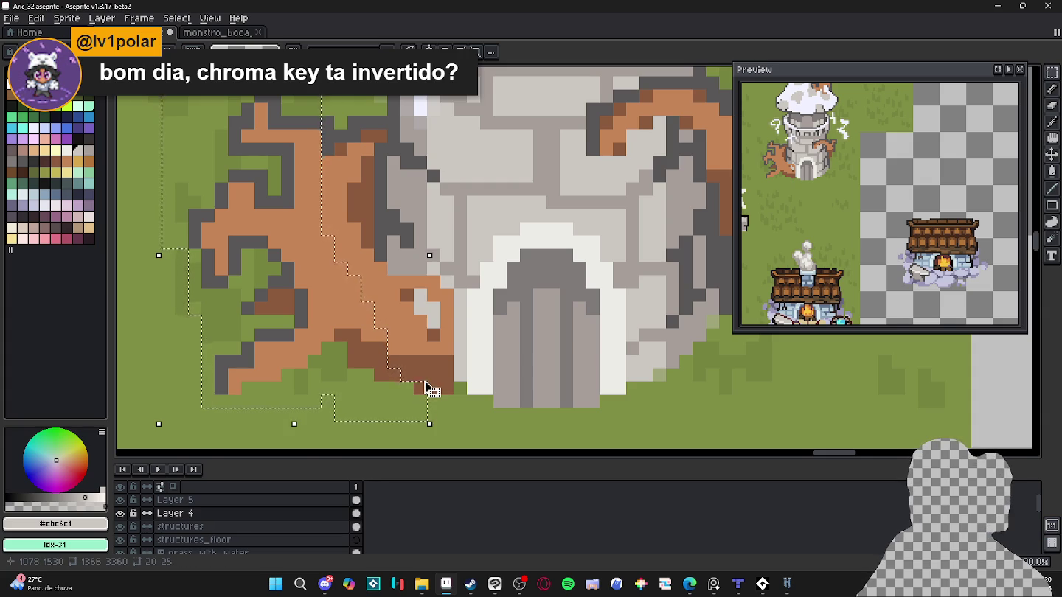
scroll(435, 386, down, 1)
scroll(377, 264, up, 1)
drag(380, 215, 355, 230)
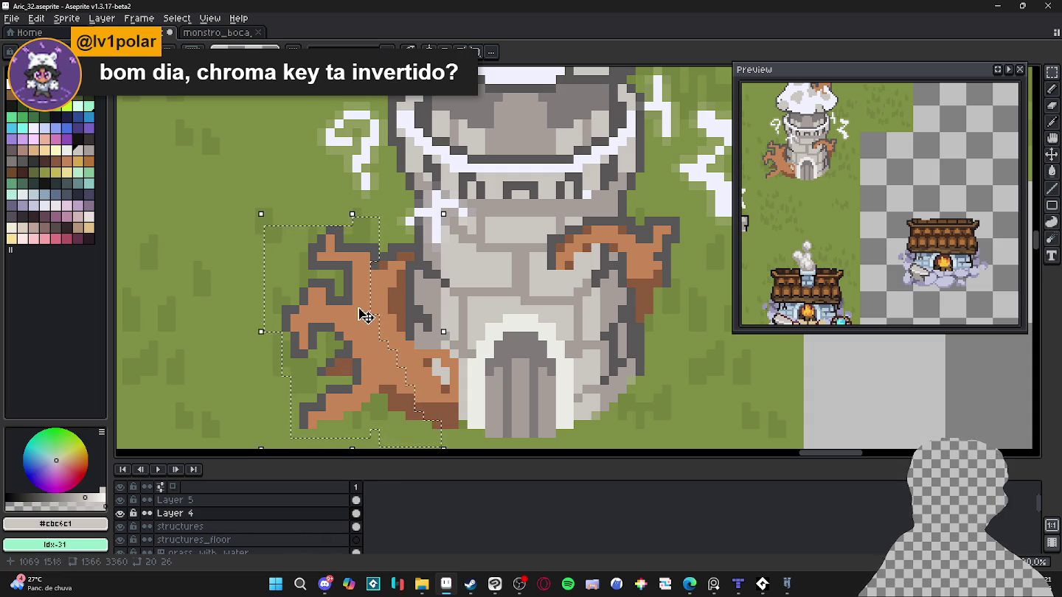
mouse_move(368, 314)
mouse_down()
mouse_move(379, 316)
mouse_move(324, 310)
mouse_up()
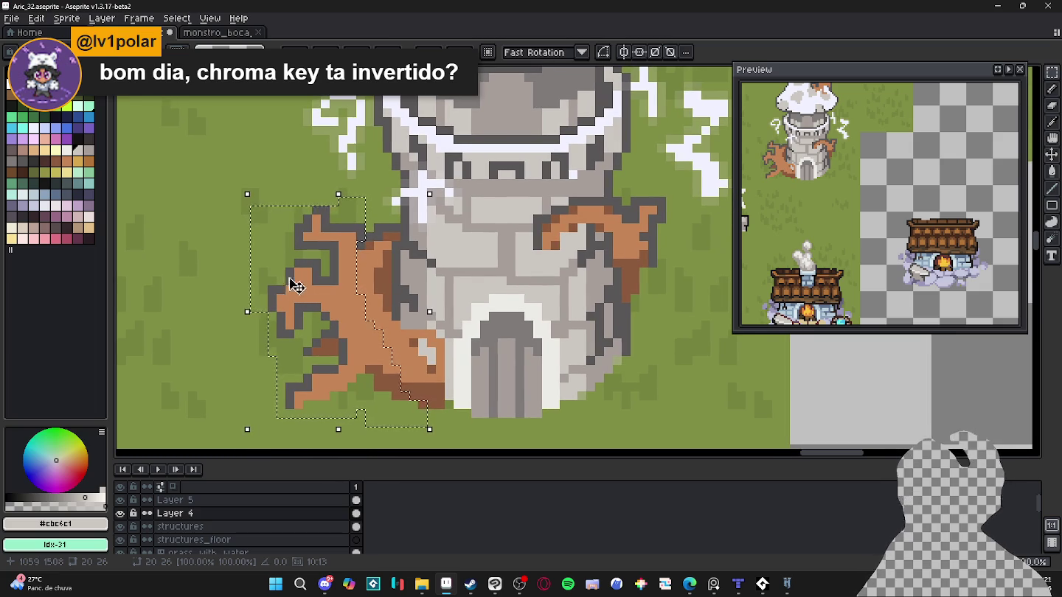
key(ctrl+d)
Reselect the left branch with its lower roots and top, nudge it one pixel right, and commit.
drag(270, 262, 341, 419)
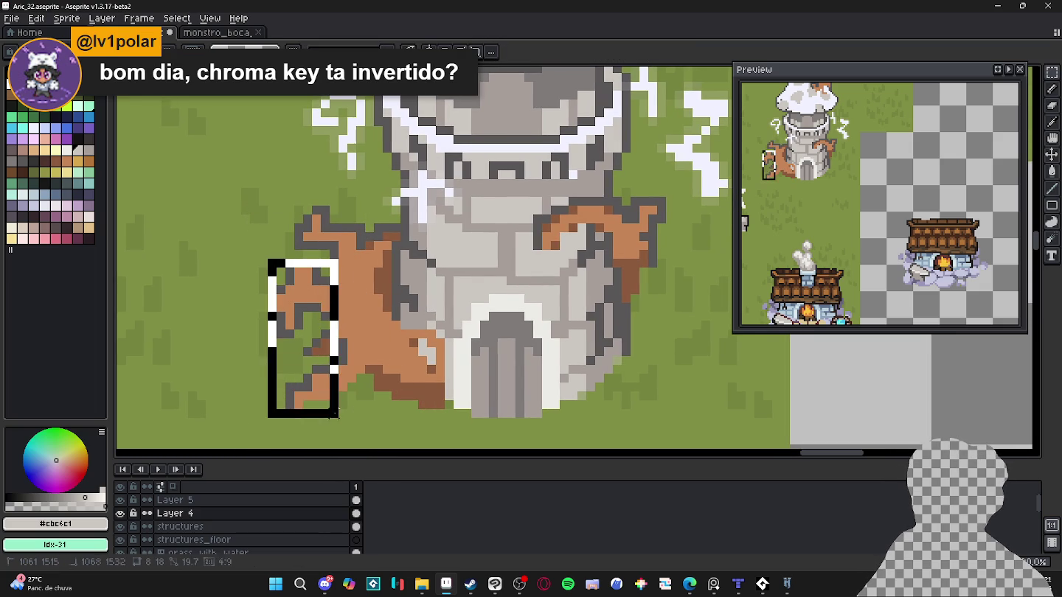
drag(429, 420, 339, 374)
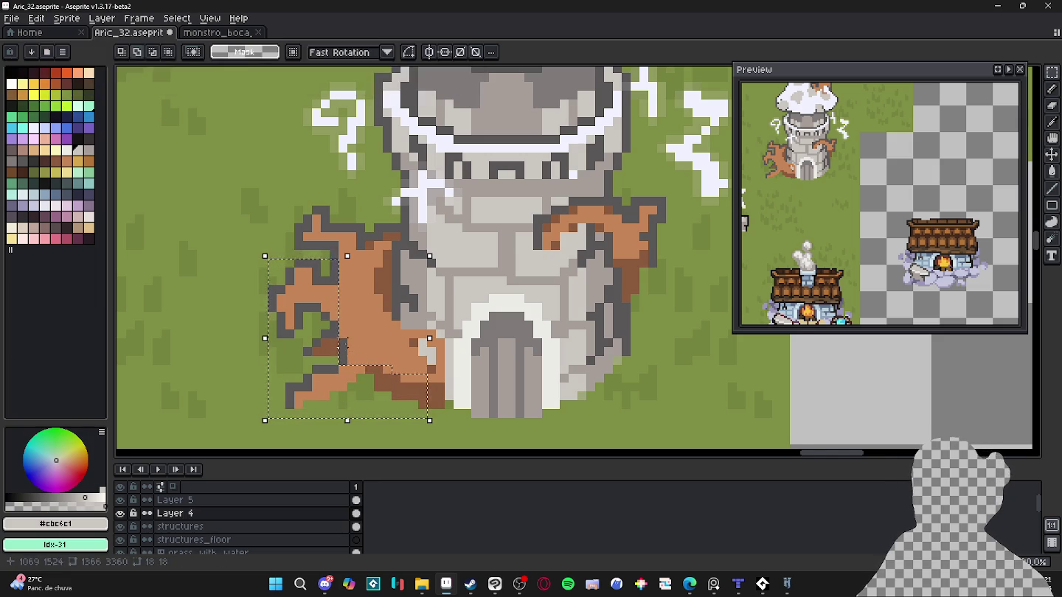
drag(340, 339, 402, 373)
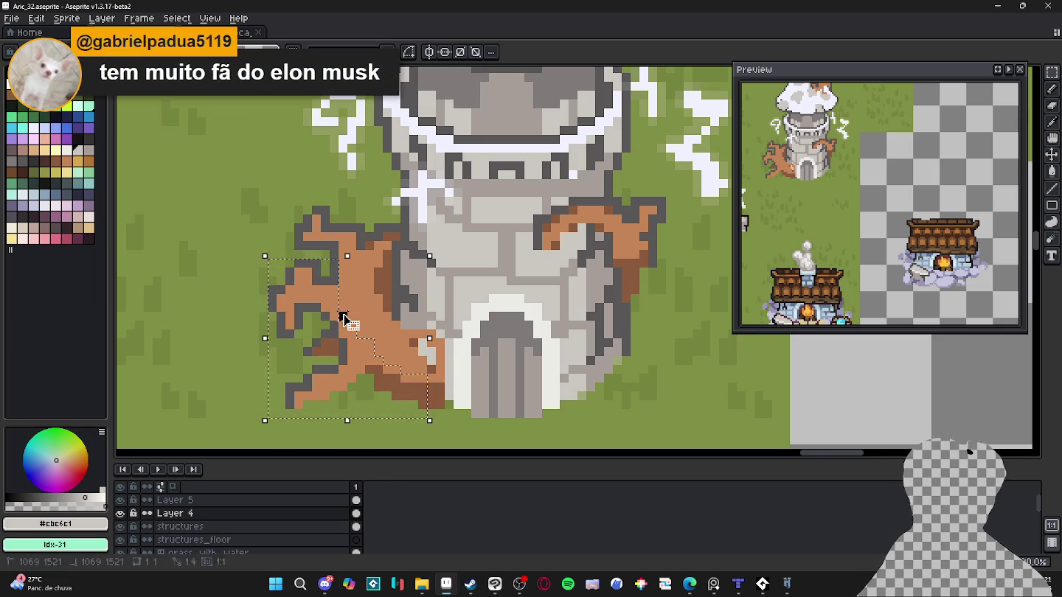
scroll(349, 315, up, 2)
scroll(345, 314, down, 3)
drag(292, 237, 340, 295)
scroll(340, 296, up, 1)
scroll(347, 300, up, 1)
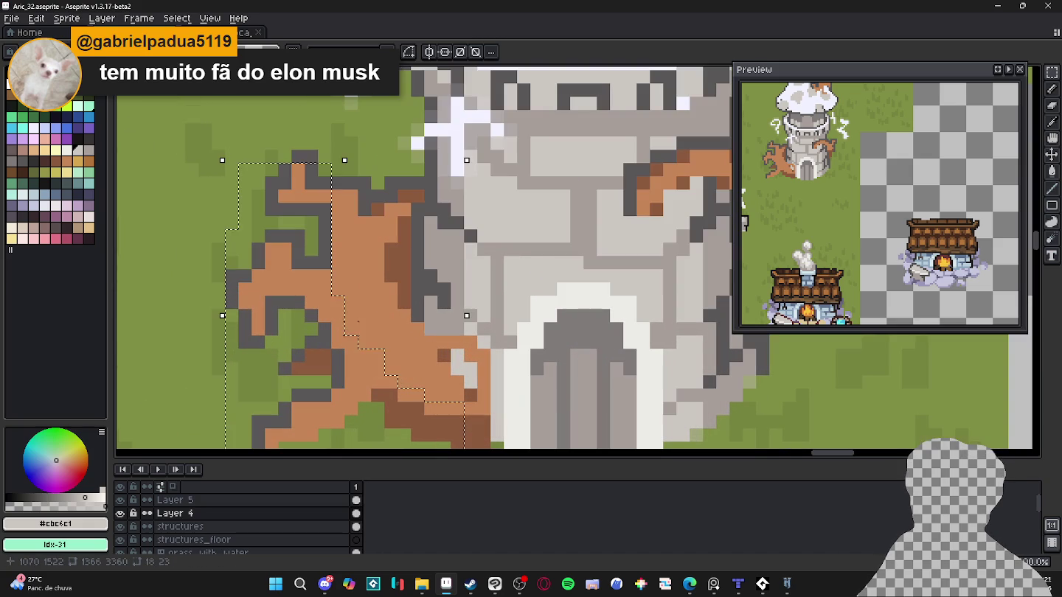
scroll(356, 308, down, 1)
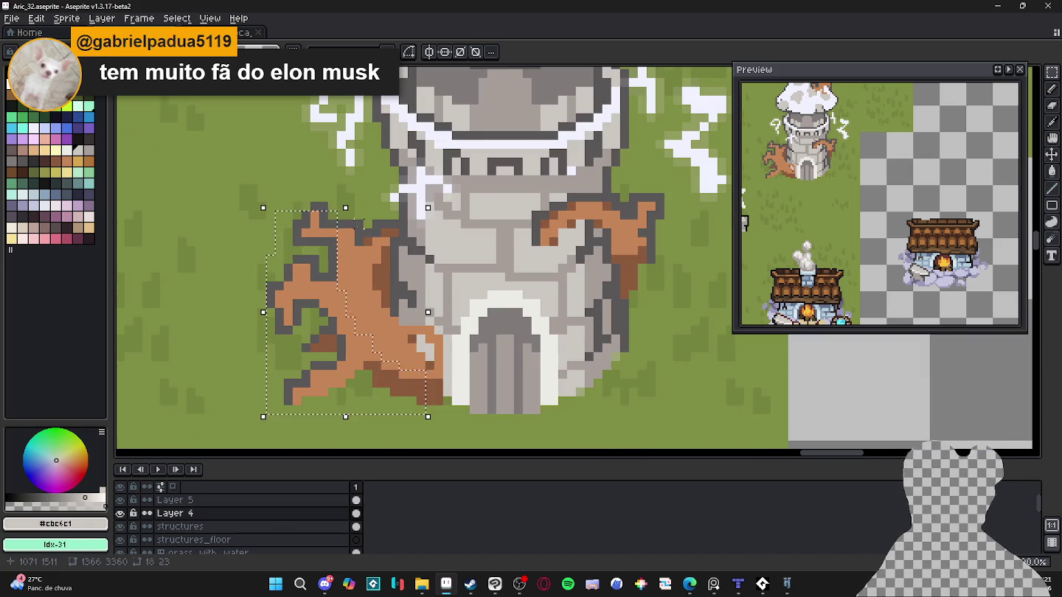
drag(334, 222, 341, 368)
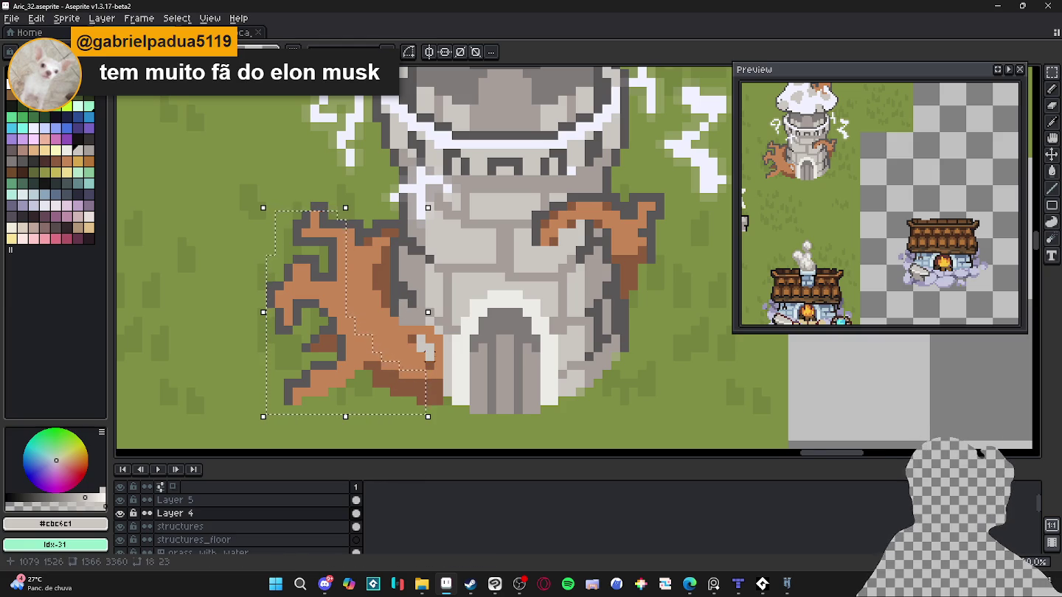
drag(375, 376, 392, 376)
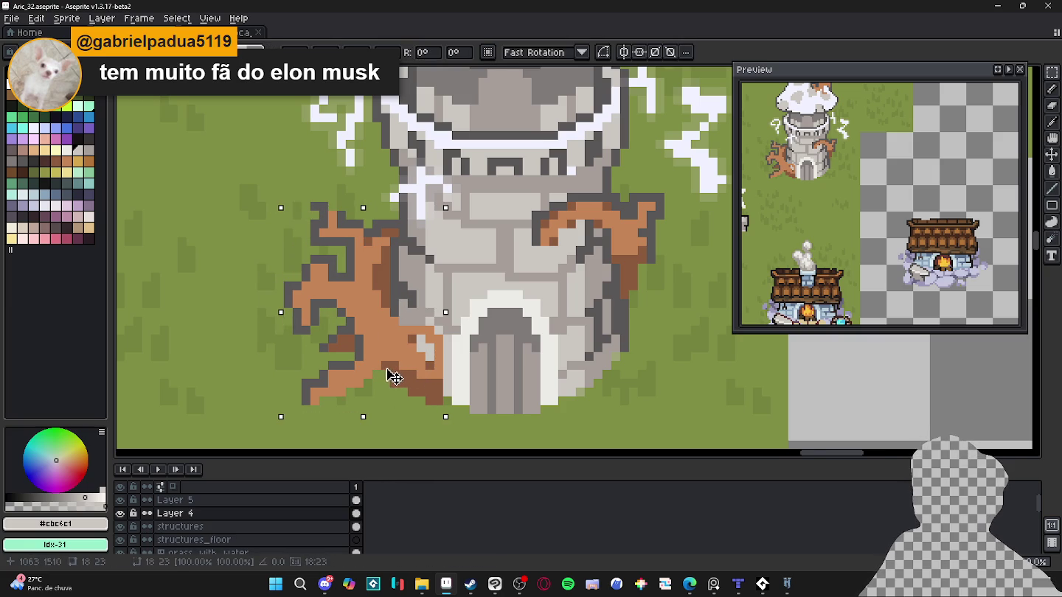
key(Return)
Sample the dark grey #595757 outline colour and marquee the branch's lower-left roots, then deselect.
scroll(354, 229, up, 1)
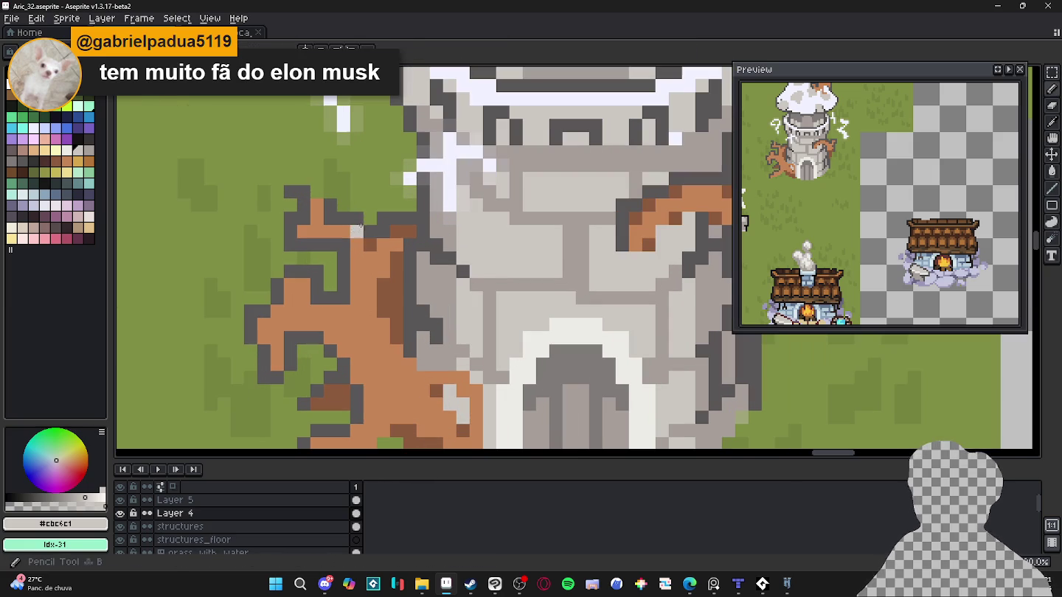
alt+click(364, 217)
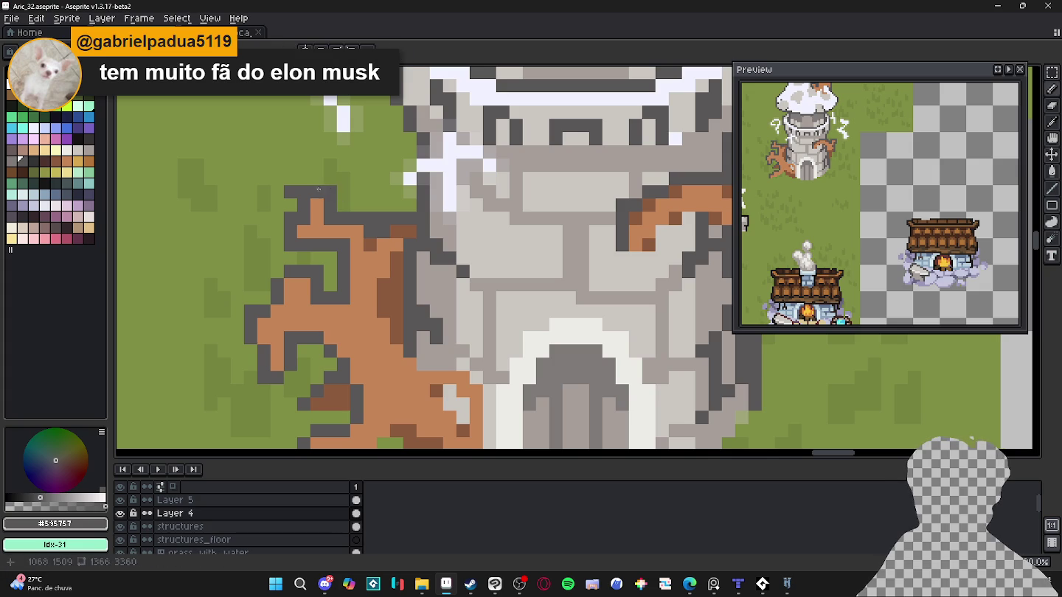
scroll(315, 192, down, 1)
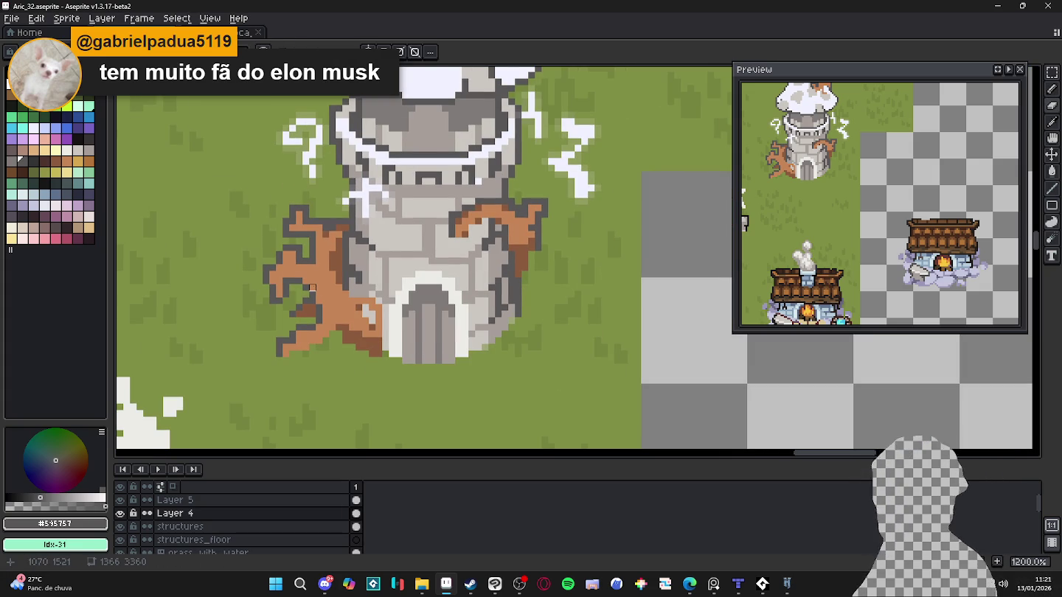
key(v)
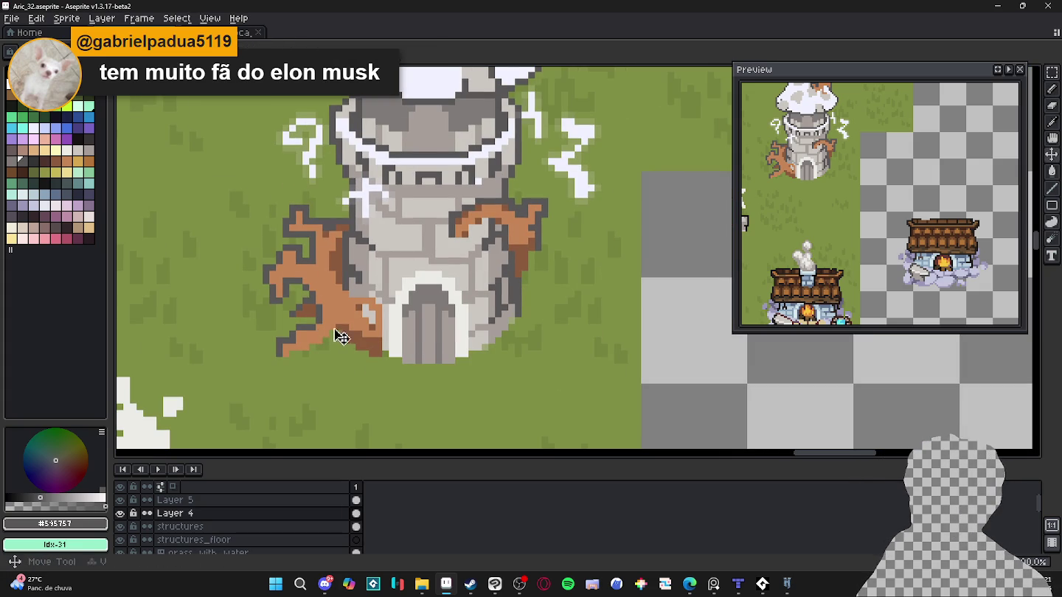
scroll(319, 336, up, 1)
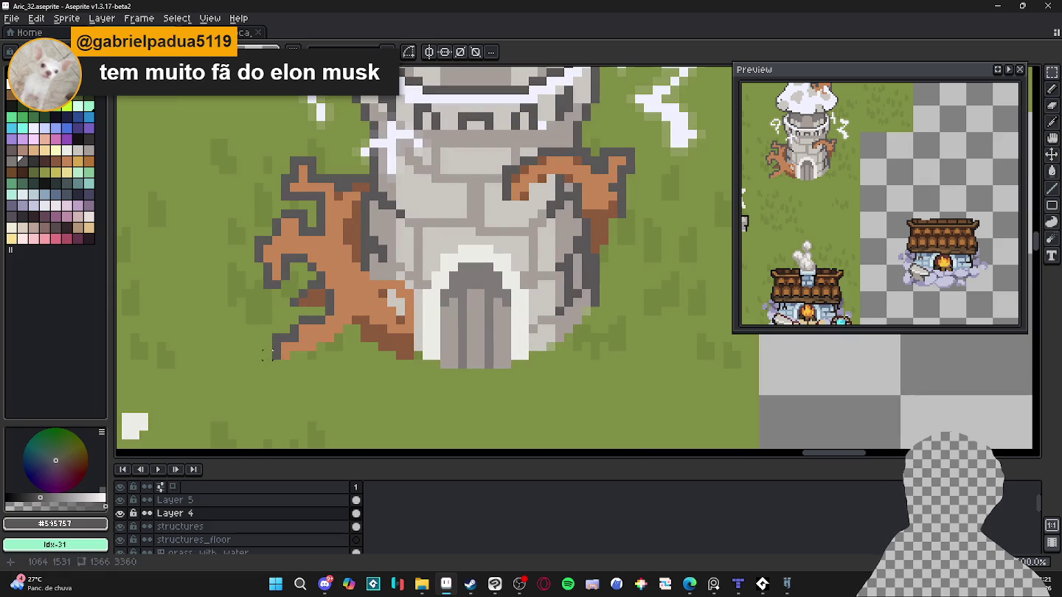
mouse_move(272, 367)
mouse_down()
mouse_move(339, 309)
mouse_move(309, 361)
mouse_up()
scroll(340, 304, up, 1)
scroll(339, 303, up, 1)
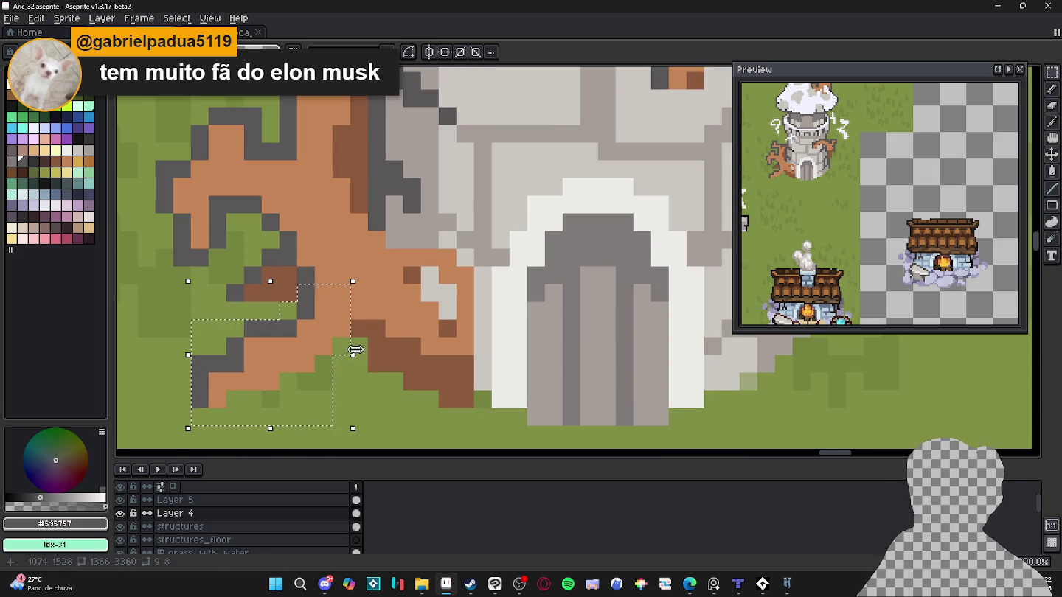
scroll(364, 342, up, 1)
scroll(347, 382, down, 1)
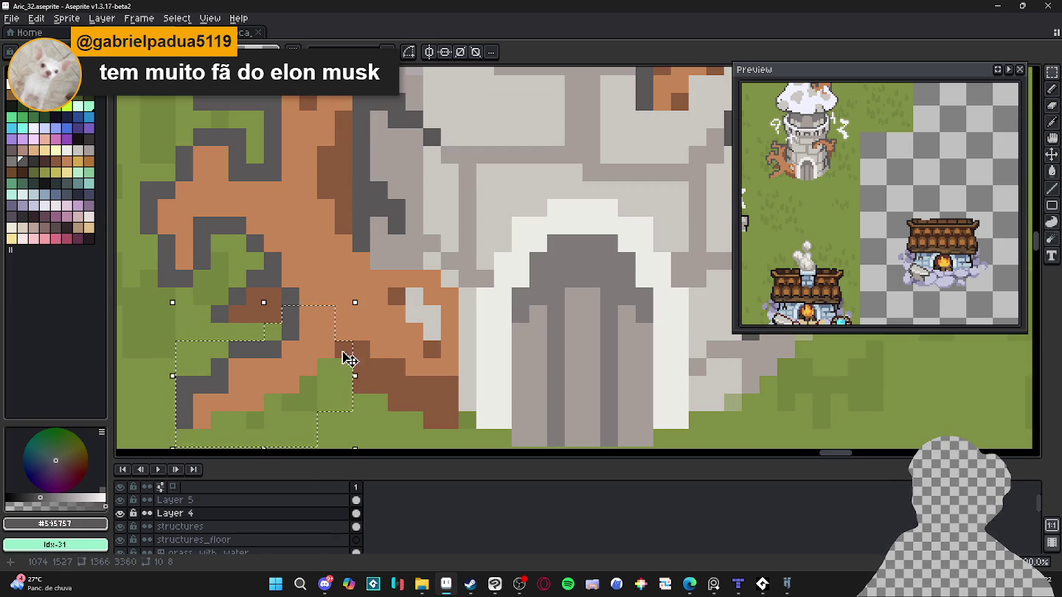
scroll(351, 349, down, 1)
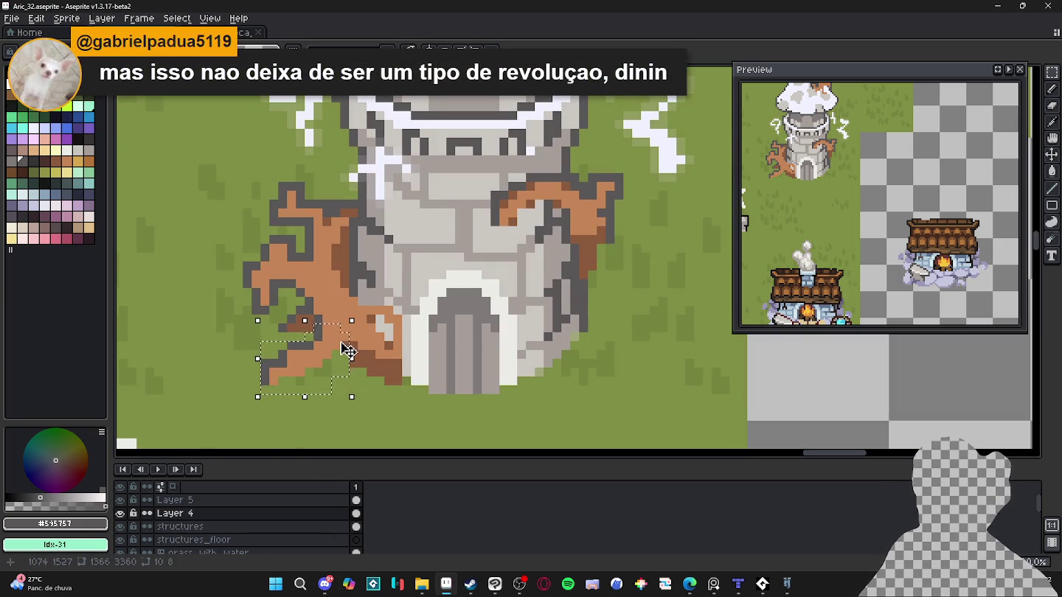
key(ctrl+d)
Sample the branch's brown shades, paint a shading pixel, and erase a stray pixel near the roots.
scroll(354, 360, up, 1)
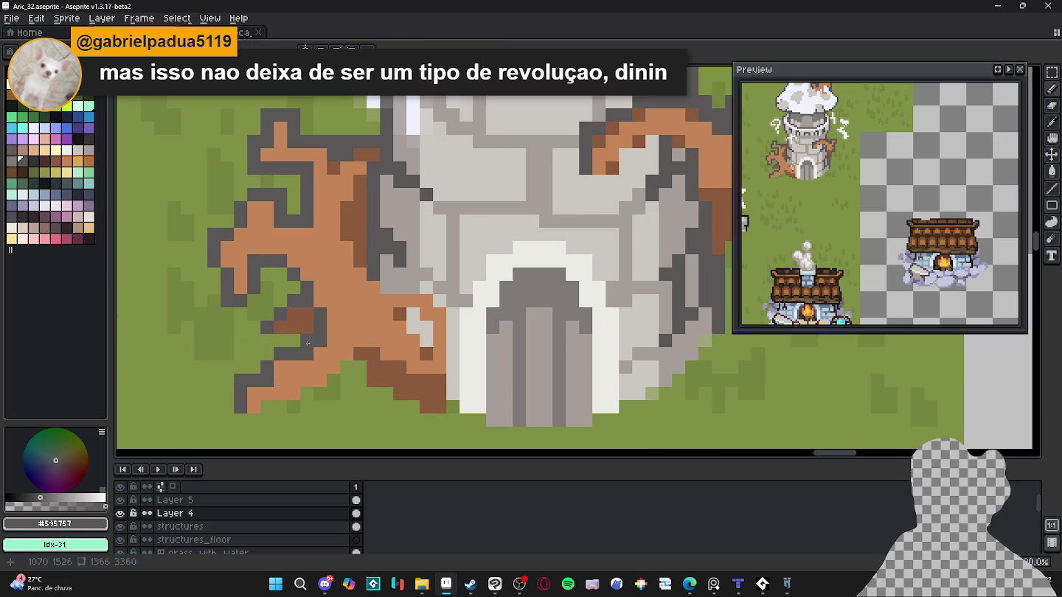
alt+click(368, 359)
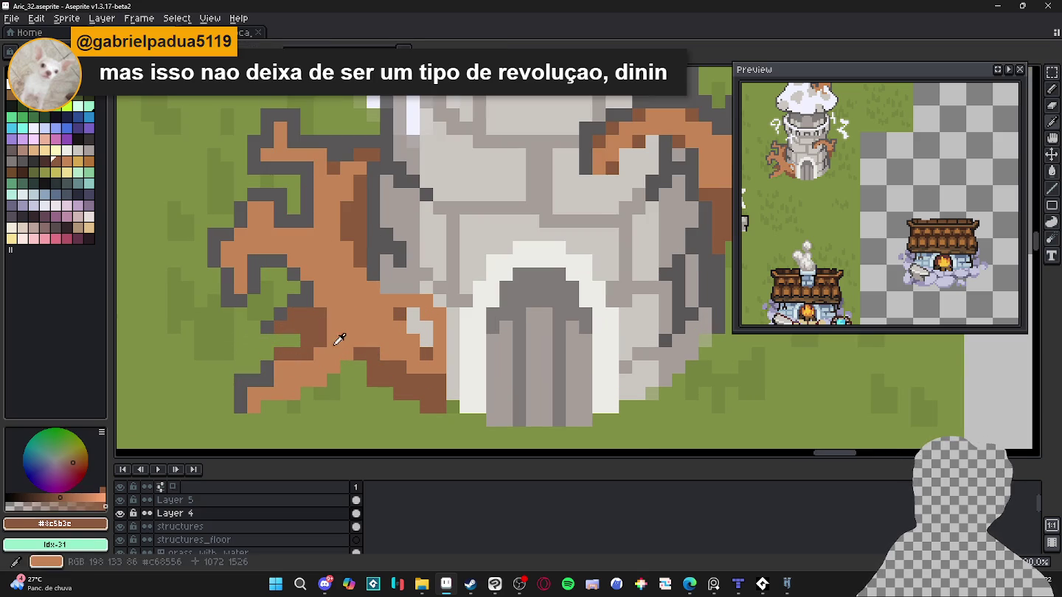
alt+click(325, 350)
click(308, 355)
alt+click(281, 357)
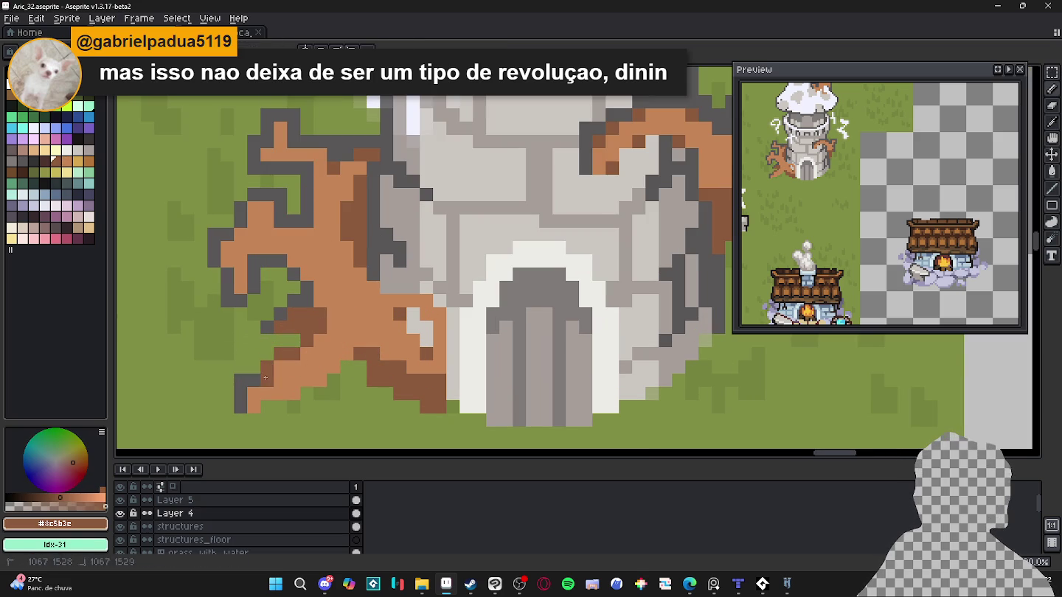
click(270, 209)
key(e)
drag(282, 270, 260, 269)
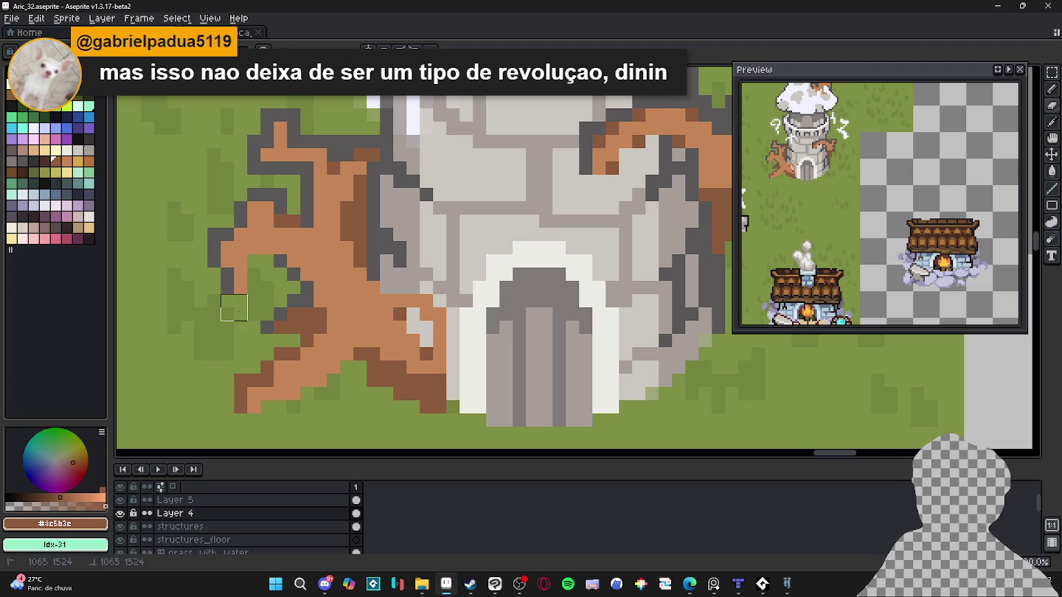
Recolour the branch's dark outline pixels light brown #c68556, erasing stray outline at the lower roots.
key(b)
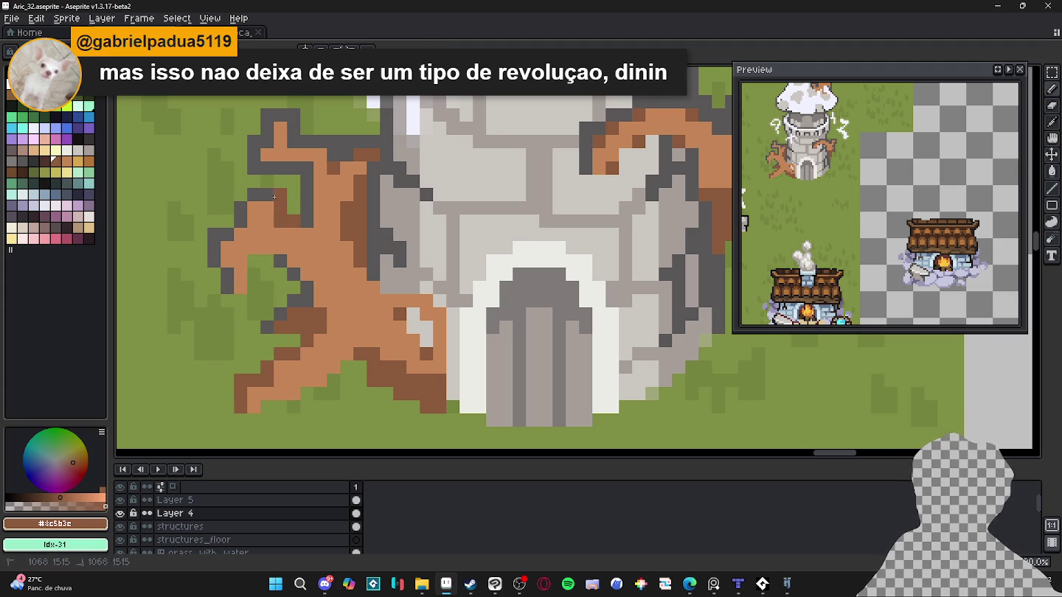
mouse_move(239, 223)
mouse_down()
mouse_move(225, 232)
mouse_move(239, 278)
mouse_up()
drag(343, 142, 326, 144)
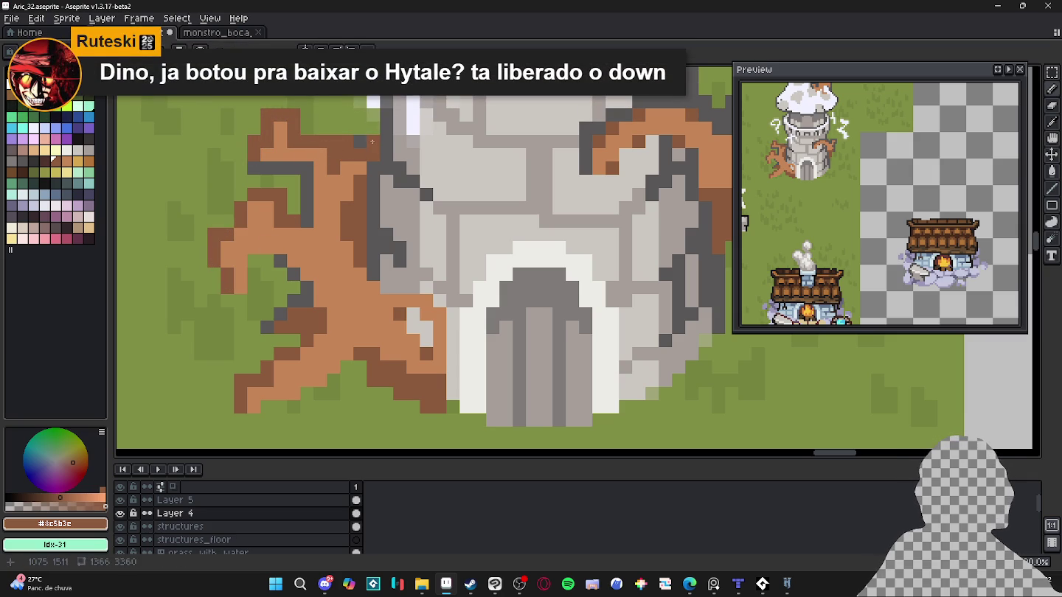
mouse_move(307, 175)
mouse_down()
mouse_move(260, 175)
mouse_move(303, 221)
mouse_up()
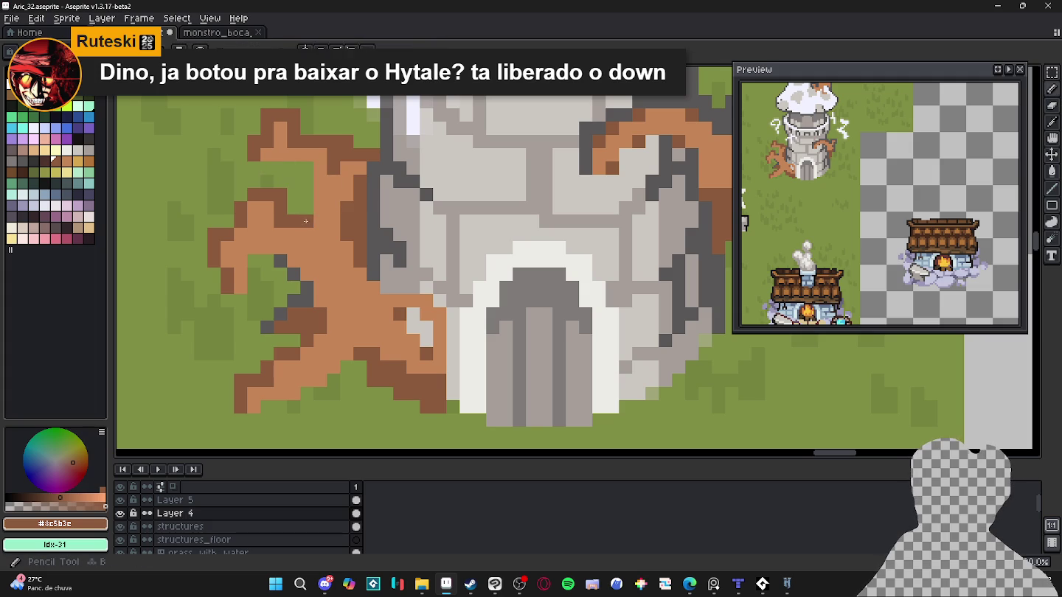
key(e)
mouse_move(281, 277)
mouse_down()
mouse_move(306, 288)
mouse_move(288, 298)
mouse_up()
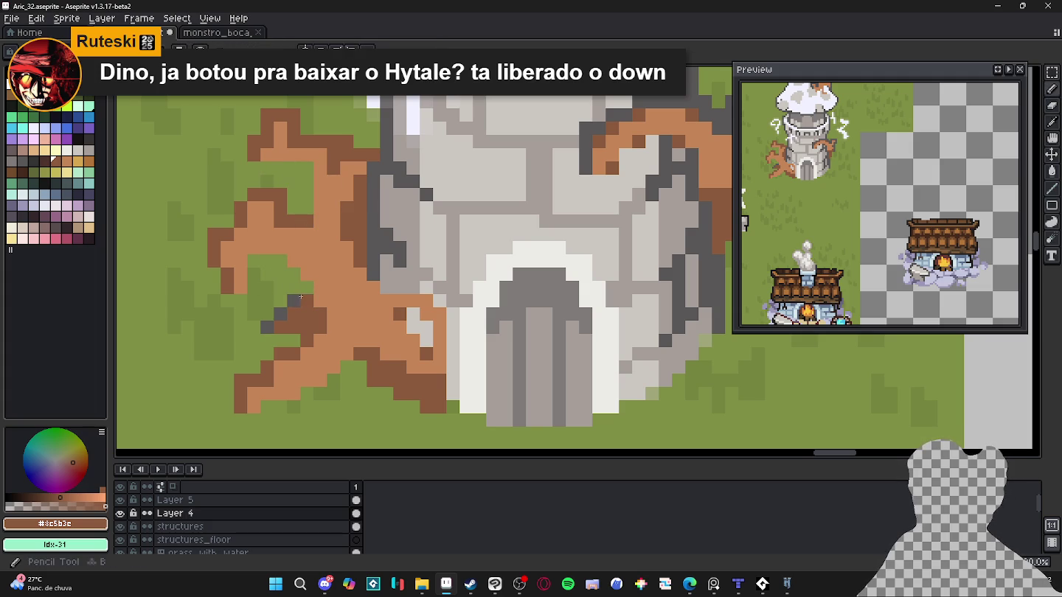
alt+click(339, 314)
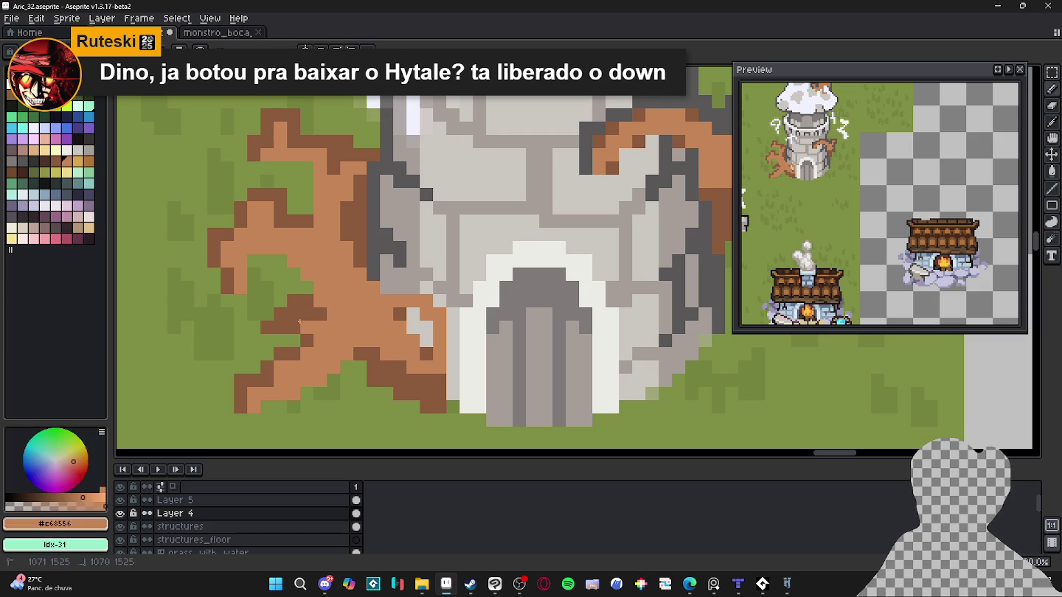
drag(321, 315, 289, 314)
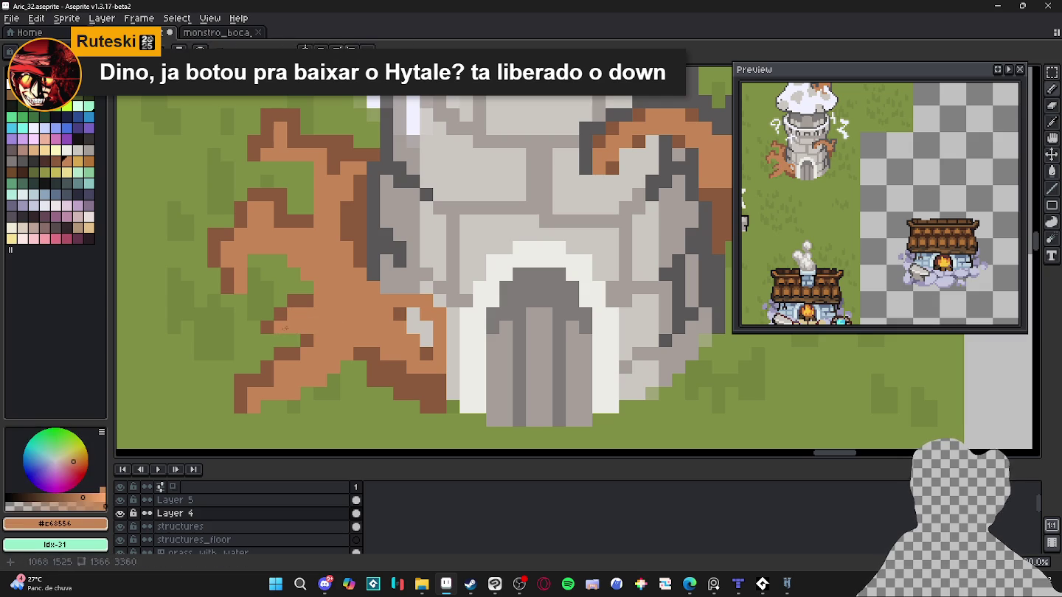
scroll(343, 290, down, 2)
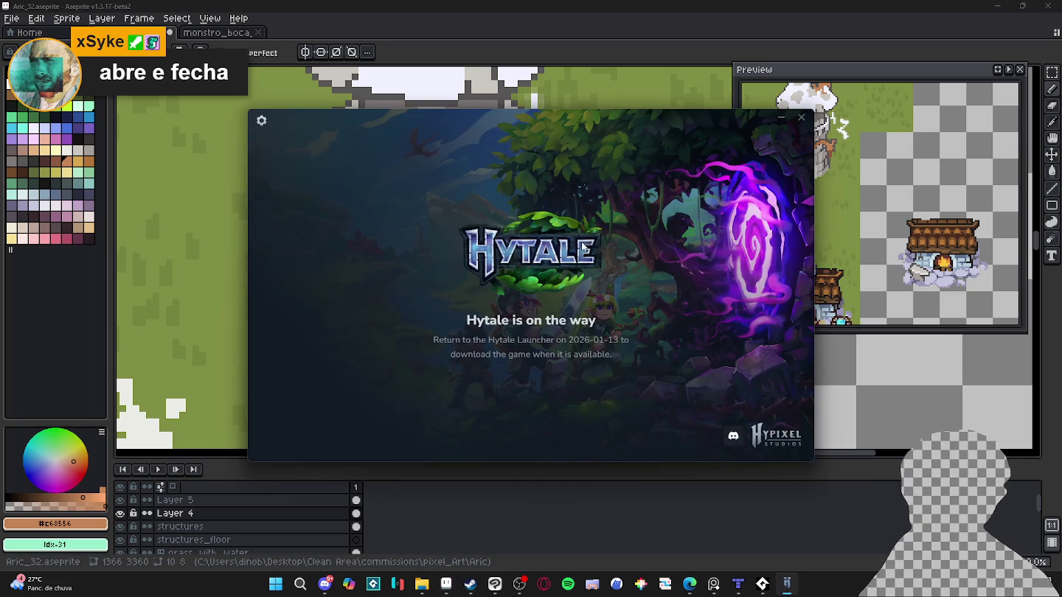
Check the launcher settings, close the Hytale launcher, and clear windows to reach the desktop.
click(263, 122)
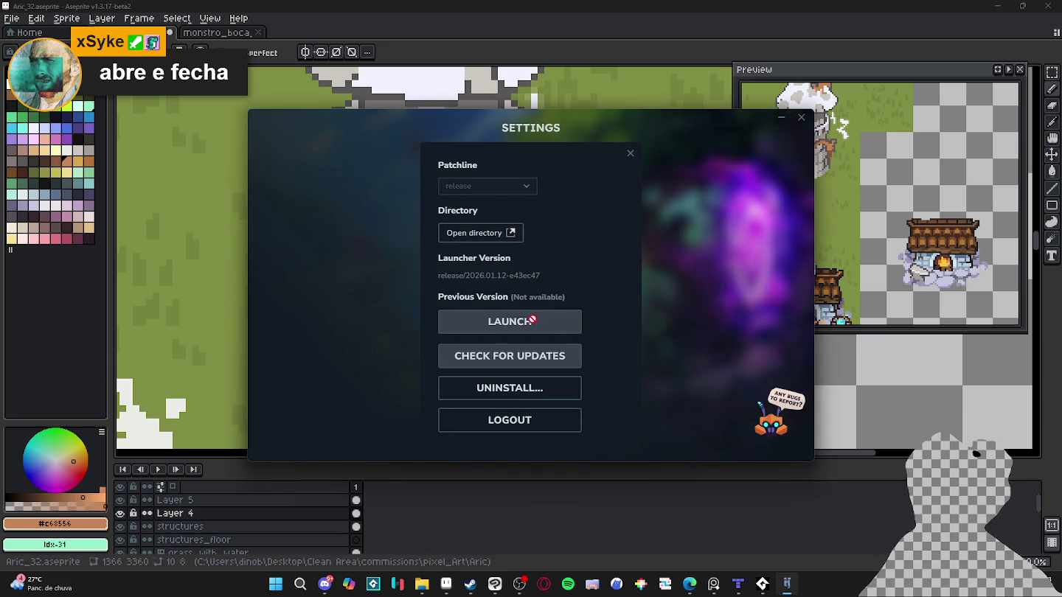
click(629, 155)
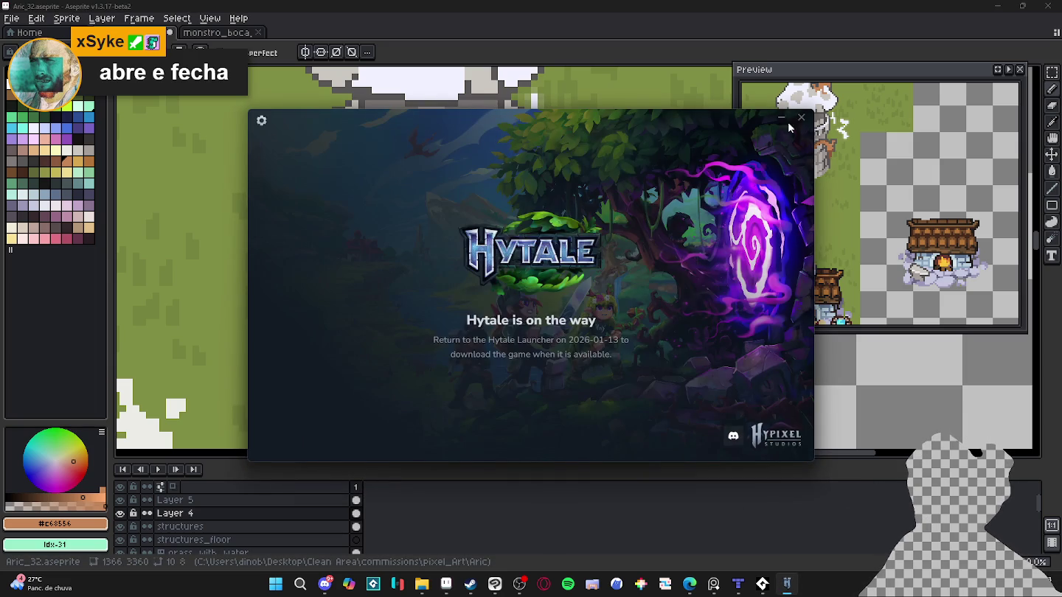
click(803, 119)
key(alt+Tab)
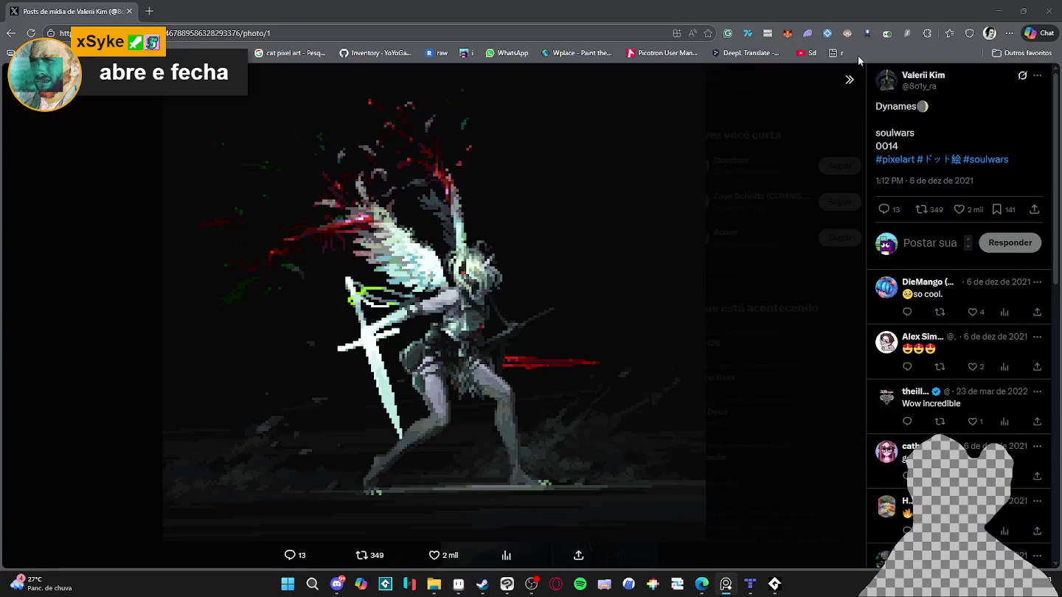
click(996, 4)
click(1037, 13)
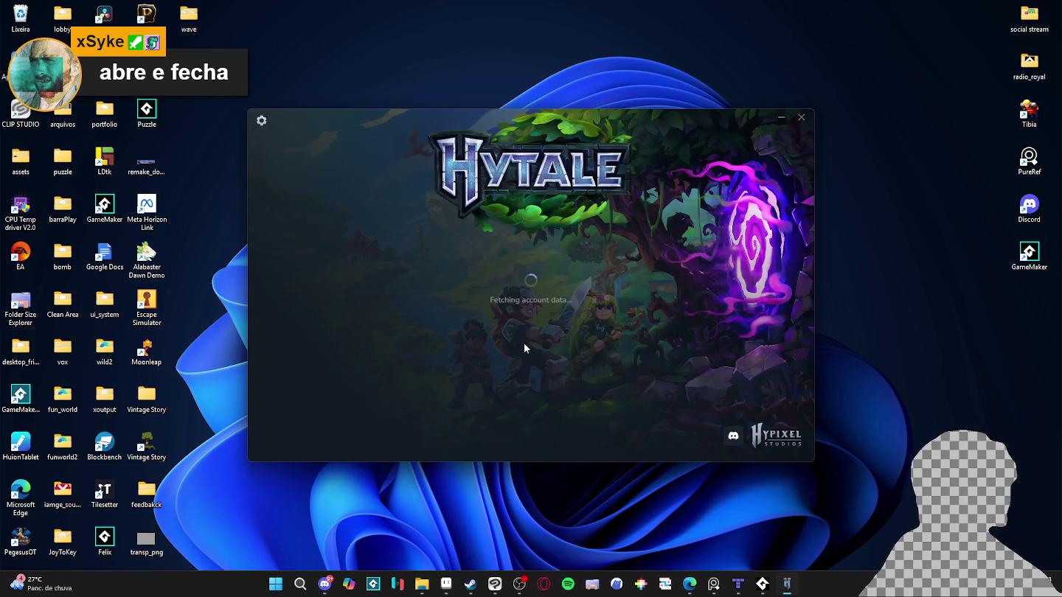
Accept the Hytale EULA and install the game, relaunching and retrying after the error.
click(566, 358)
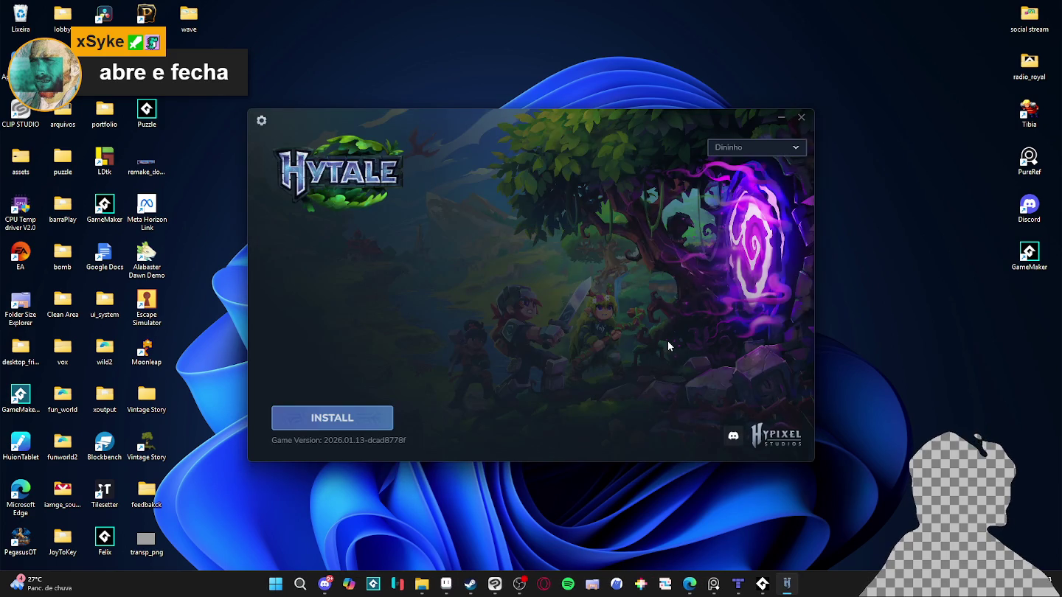
click(363, 414)
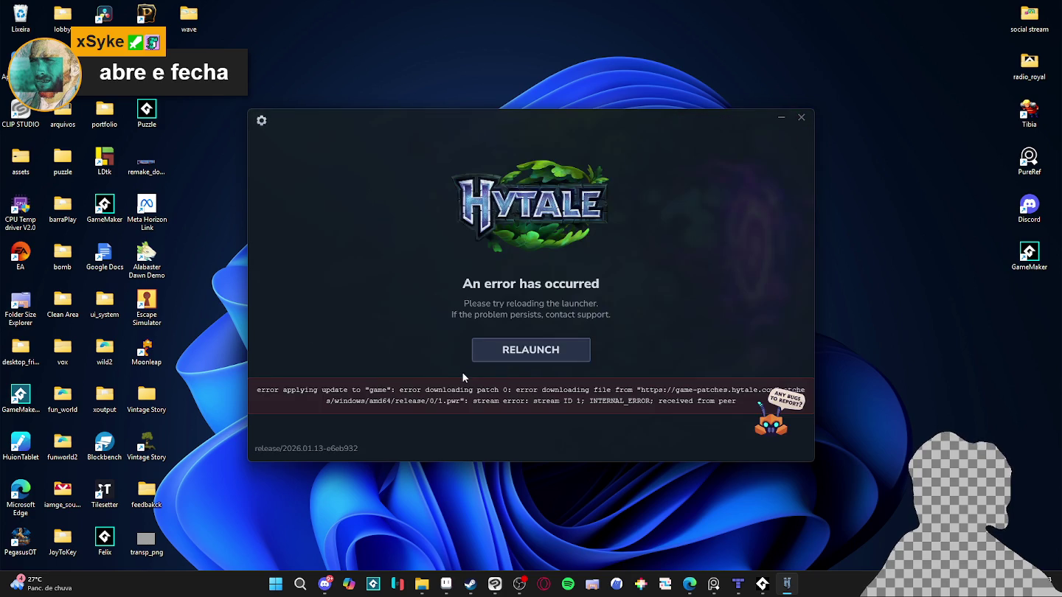
click(507, 360)
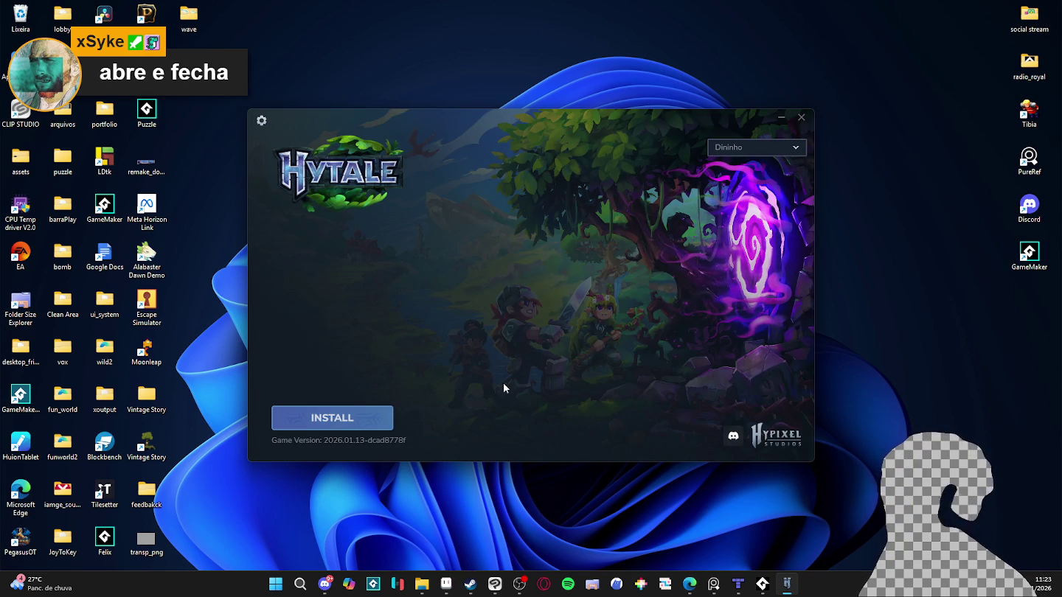
click(351, 429)
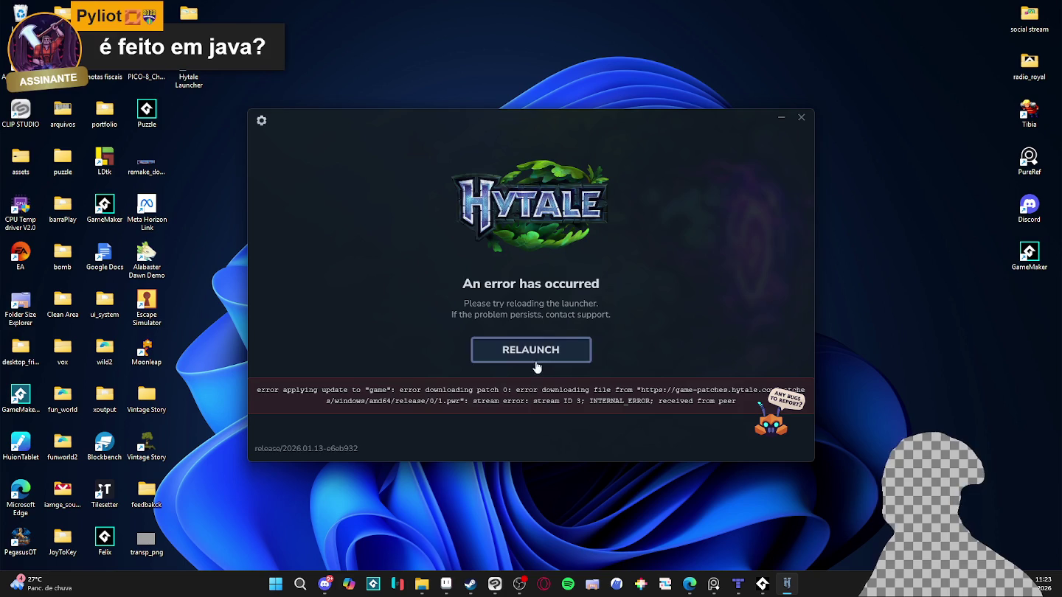
Relaunch after the error, start the patch 1/1 download, then bring Aseprite's village map forward.
click(532, 357)
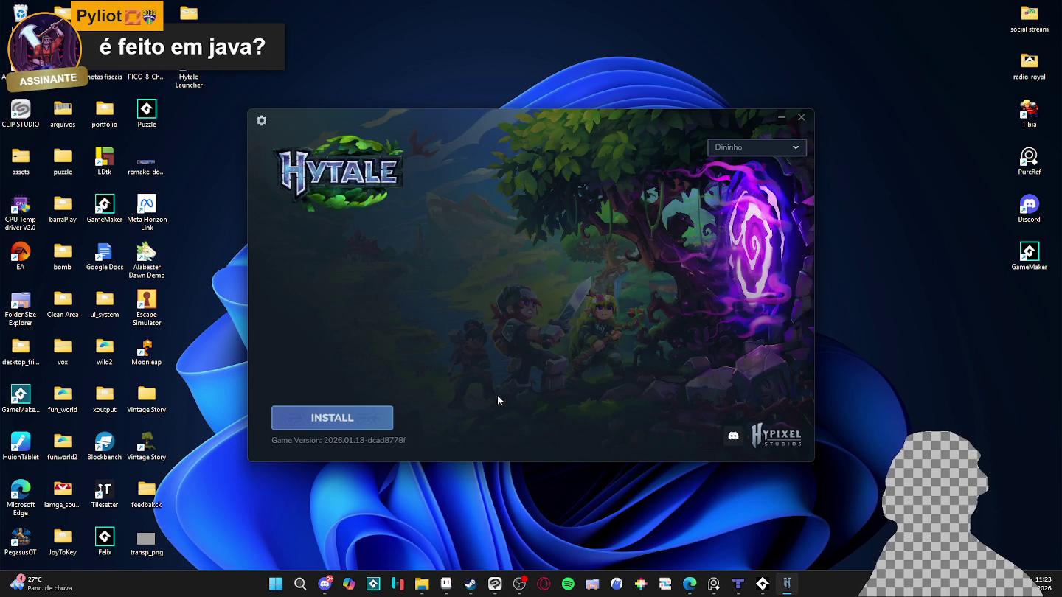
click(332, 418)
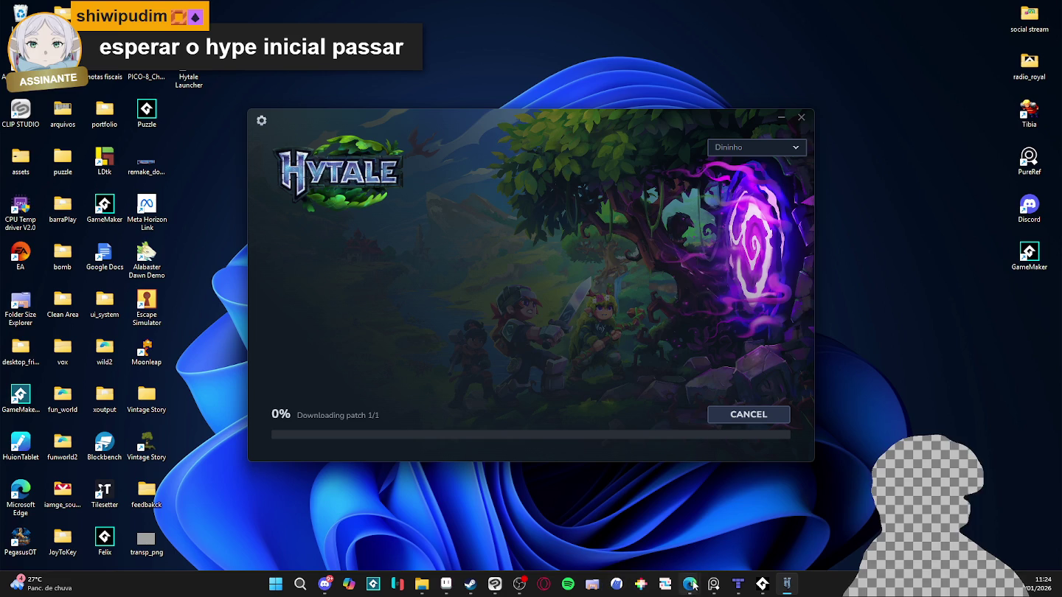
click(446, 585)
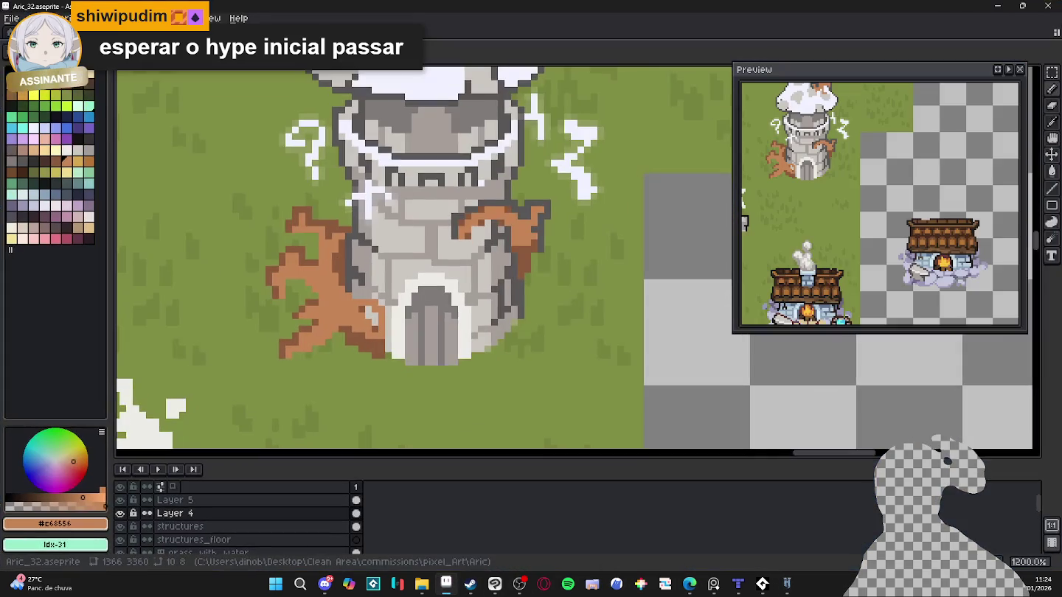
scroll(448, 368, down, 2)
scroll(447, 368, down, 1)
drag(448, 367, 432, 238)
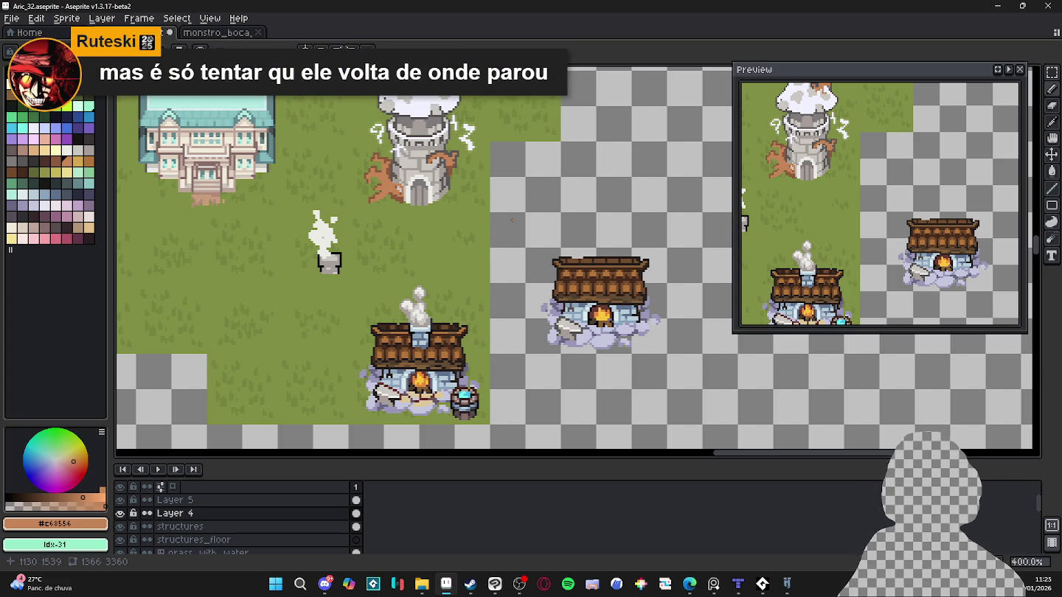
click(1000, 6)
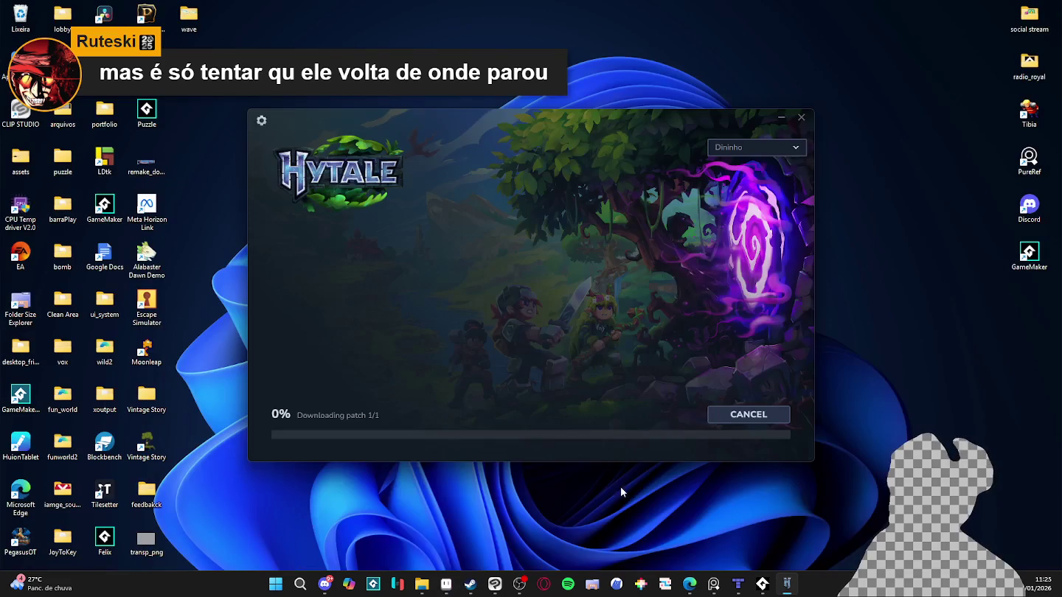
Close and reopen the Hytale launcher, then start installing and retry after the errors.
click(800, 117)
double_click(182, 63)
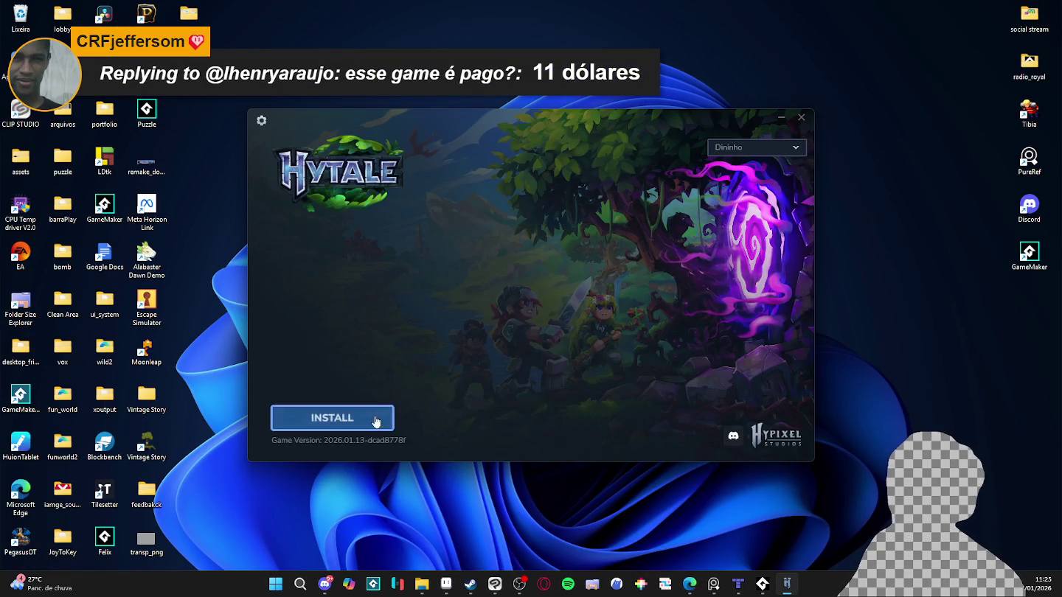
click(375, 421)
click(531, 349)
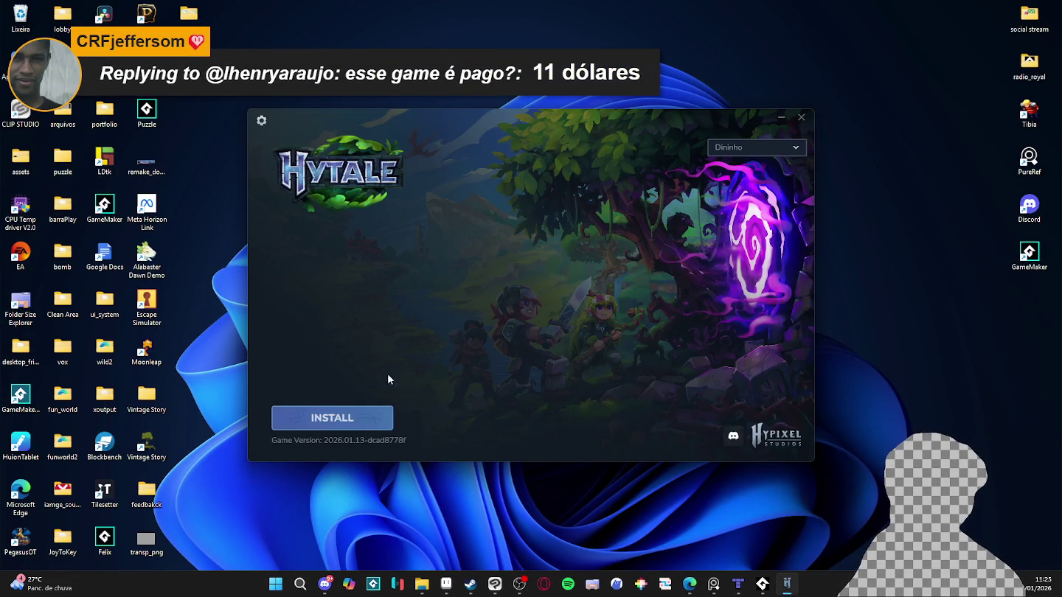
click(317, 420)
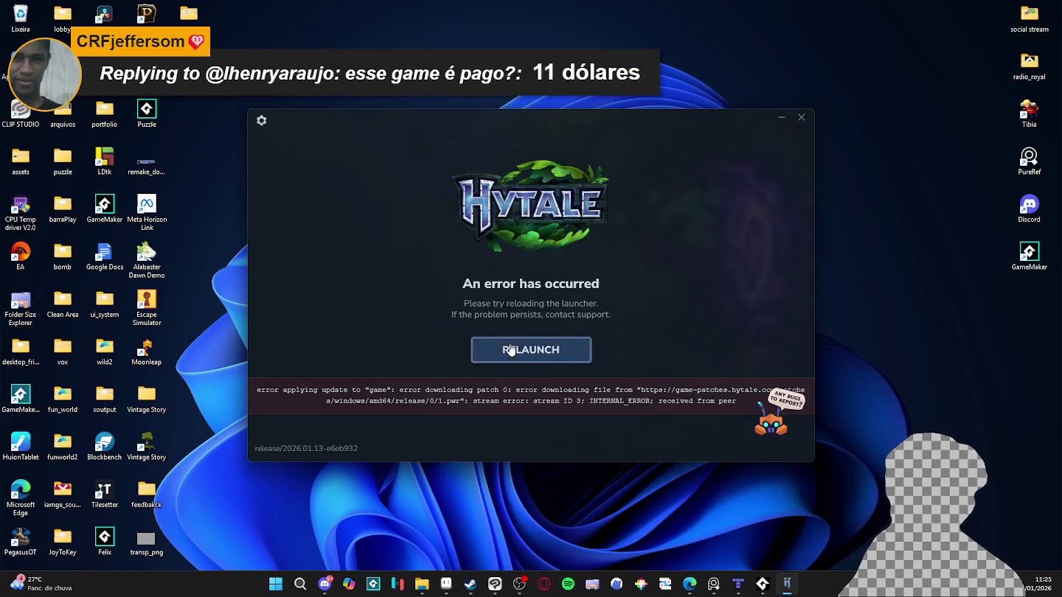
click(511, 349)
click(339, 422)
Keep relaunching and retrying the install after each 'An error has occurred' screen.
click(509, 350)
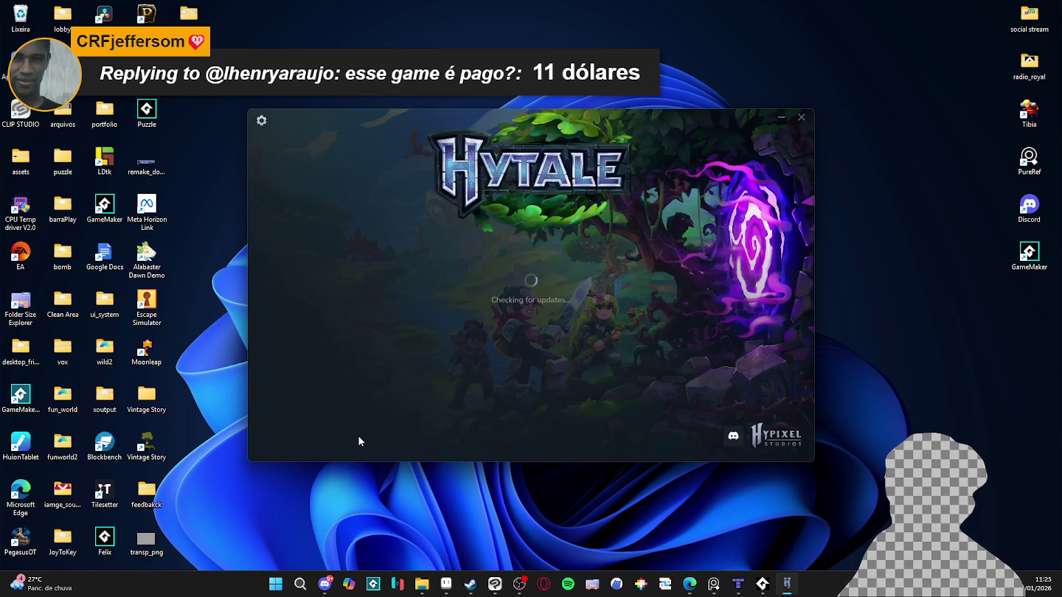
click(325, 422)
click(501, 353)
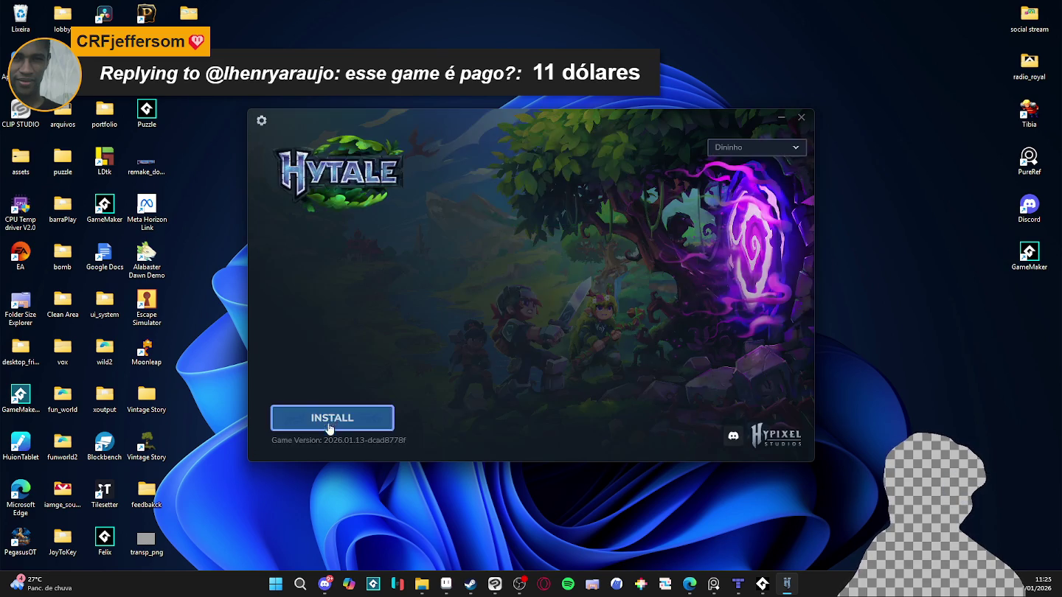
click(508, 350)
click(332, 420)
click(516, 349)
click(387, 418)
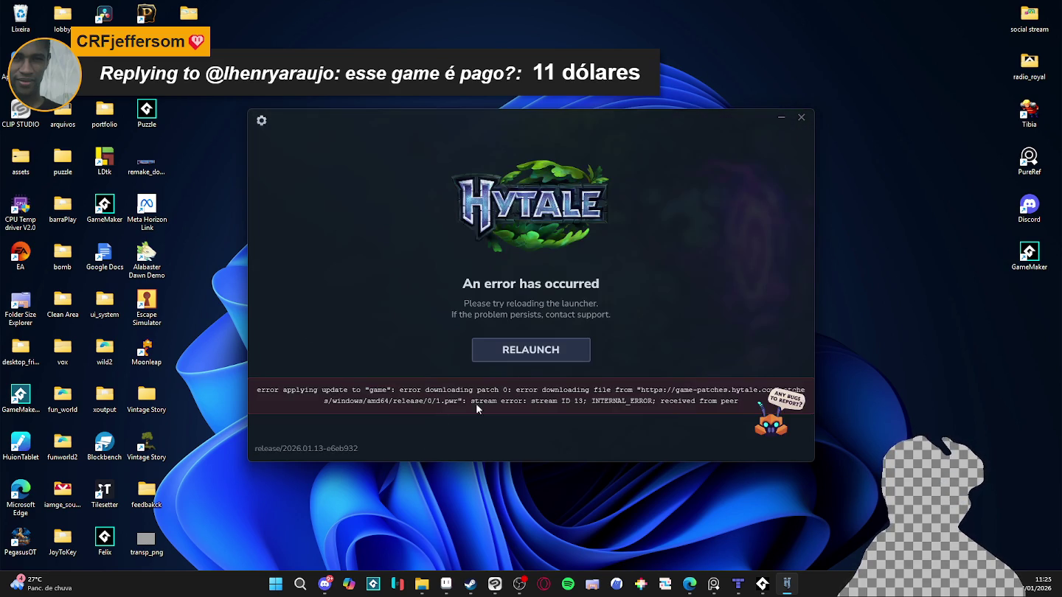
key(Return)
click(340, 418)
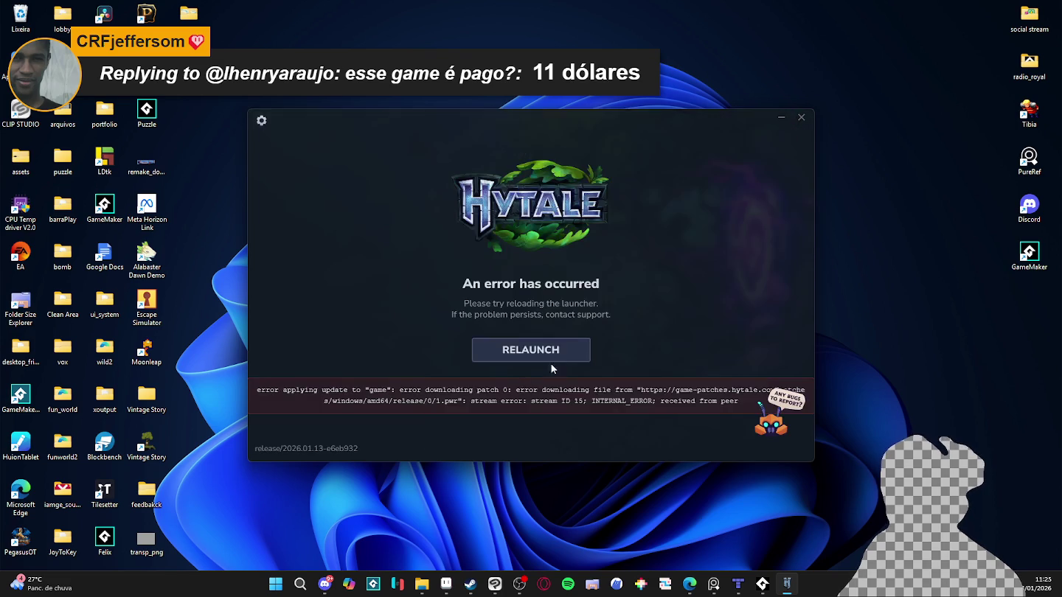
key(Return)
click(339, 418)
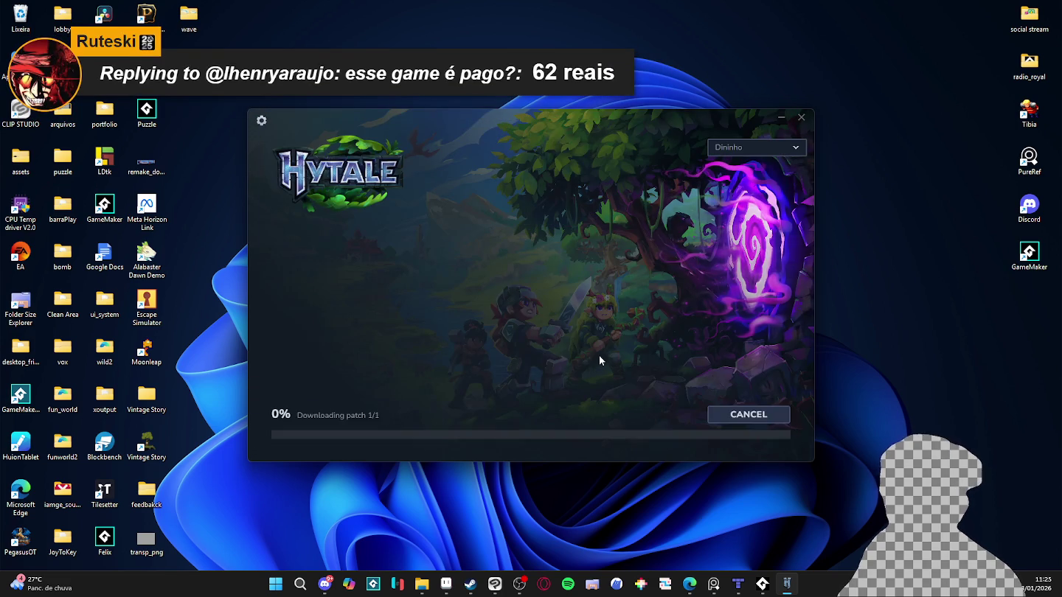
click(532, 350)
click(338, 418)
key(Return)
click(383, 417)
key(Return)
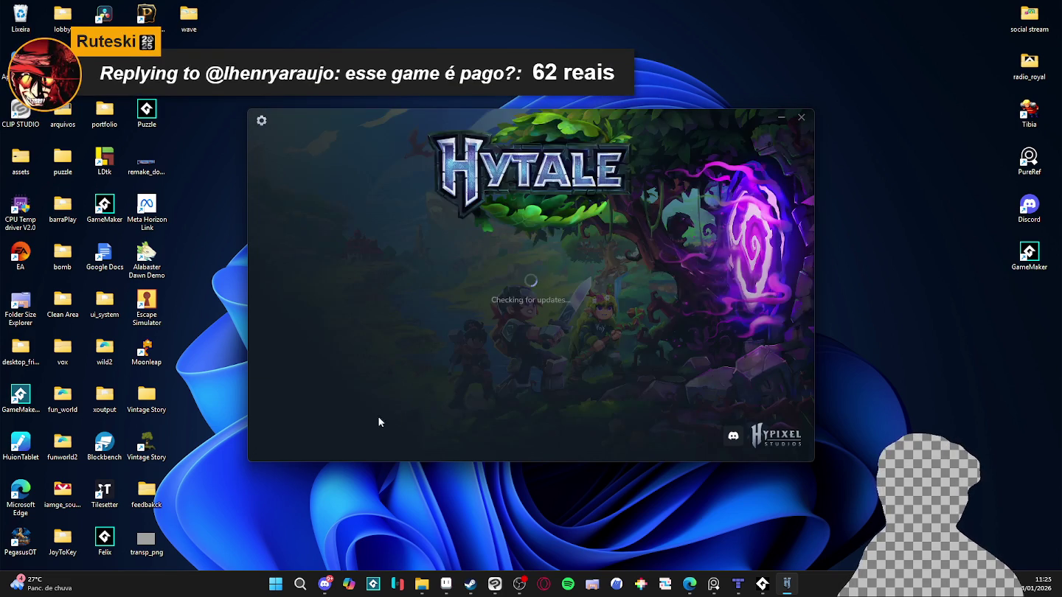
Continue the relaunch-and-install retries on the failing game patch download.
click(383, 410)
click(547, 359)
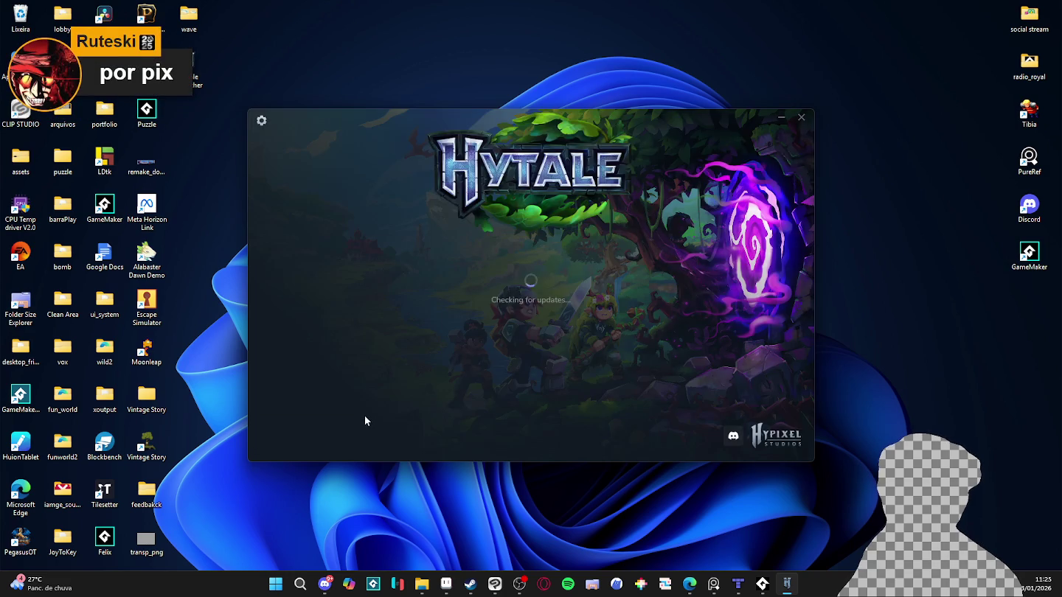
click(365, 417)
click(557, 354)
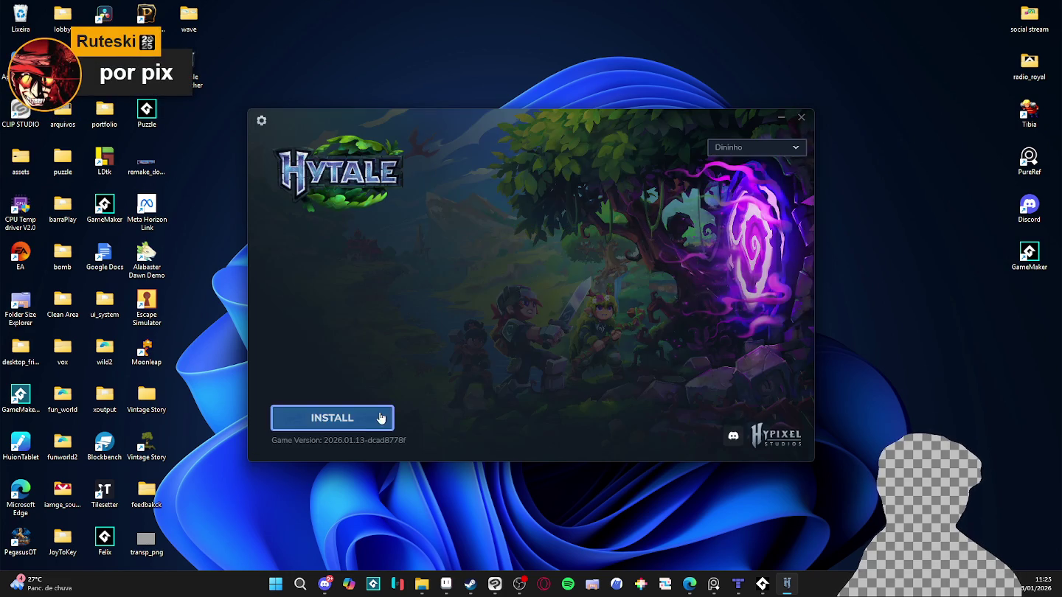
key(Return)
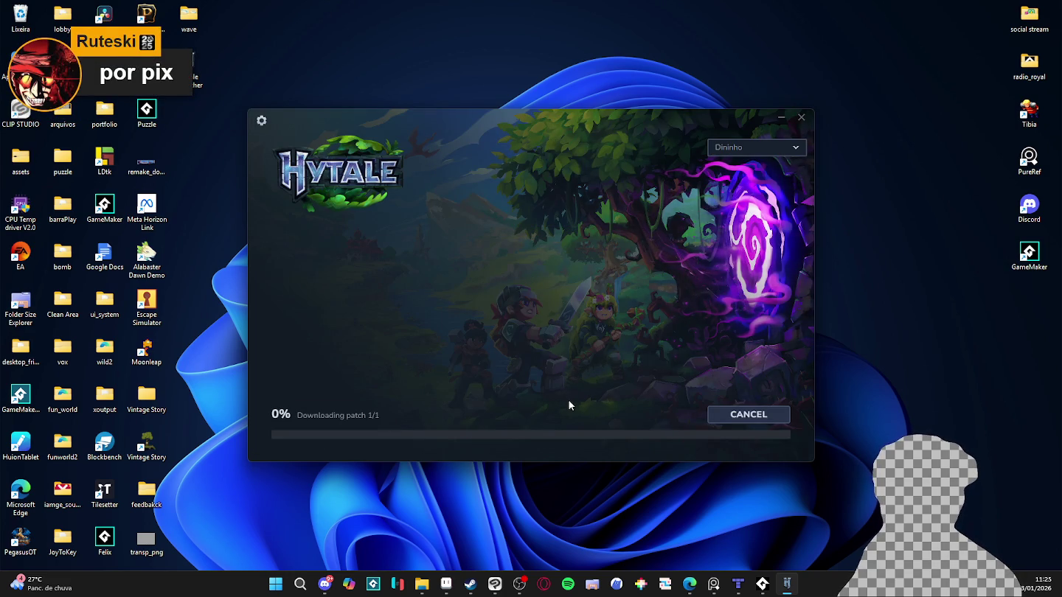
click(529, 354)
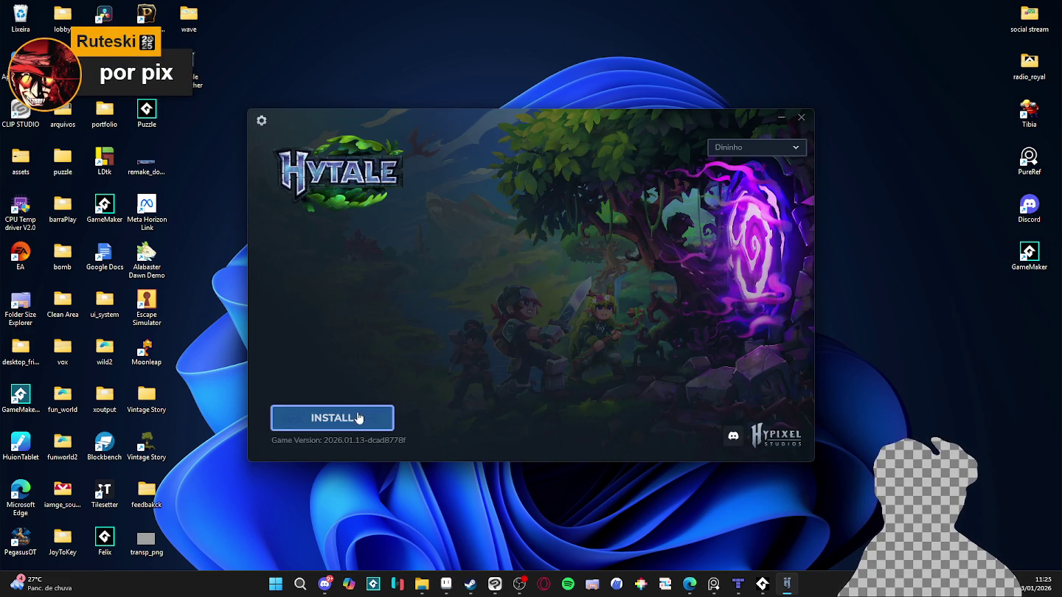
click(355, 417)
click(529, 351)
click(360, 423)
click(531, 351)
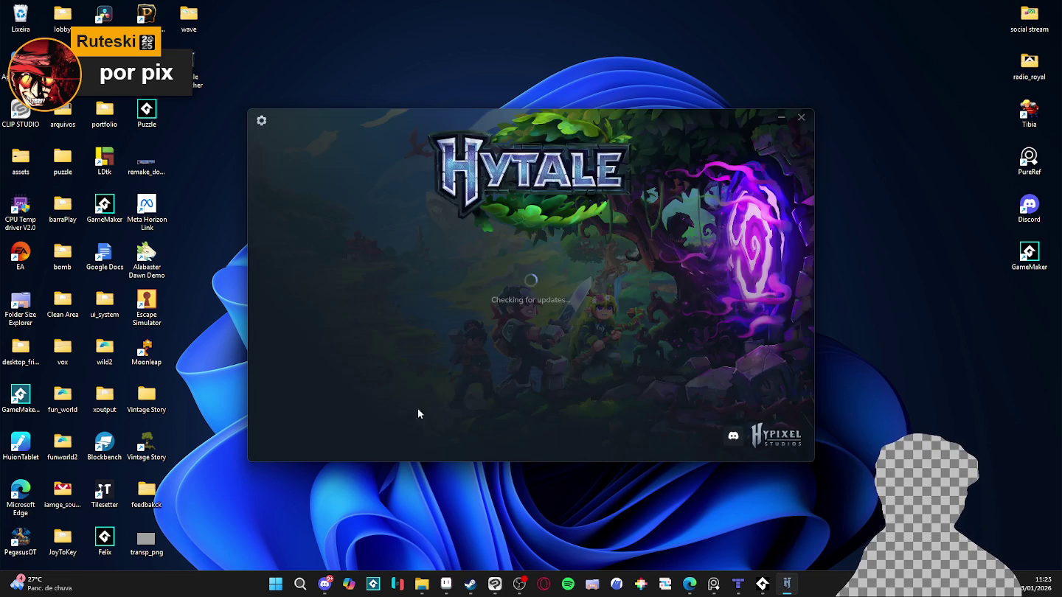
double_click(356, 419)
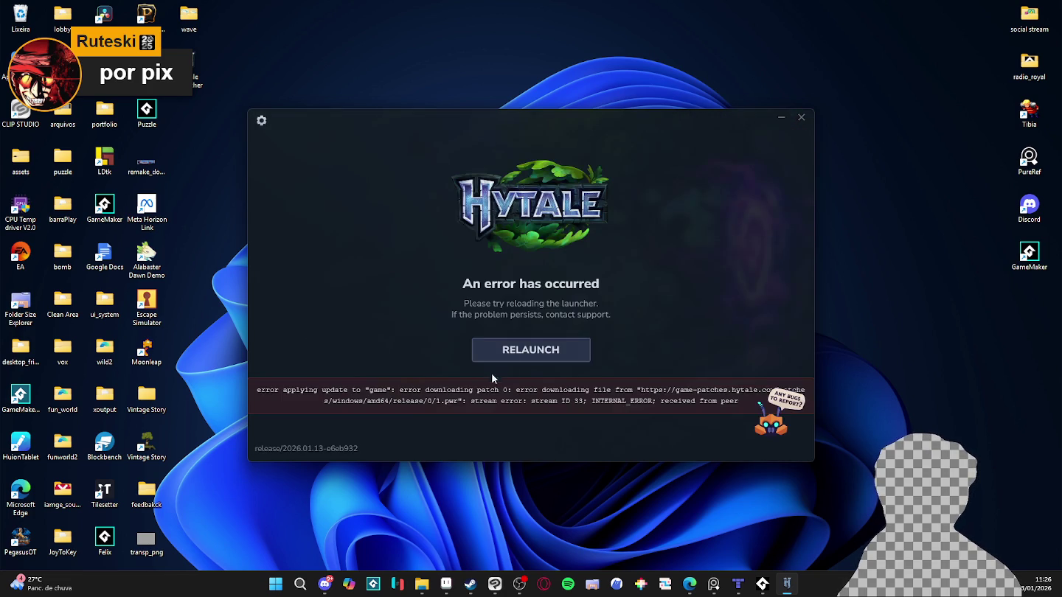
click(529, 350)
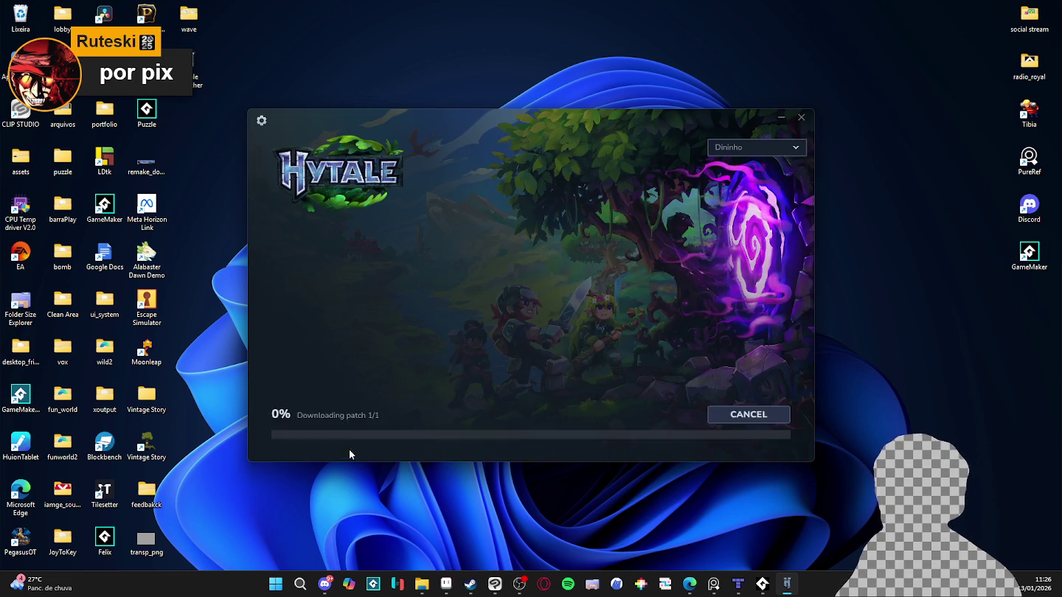
click(530, 353)
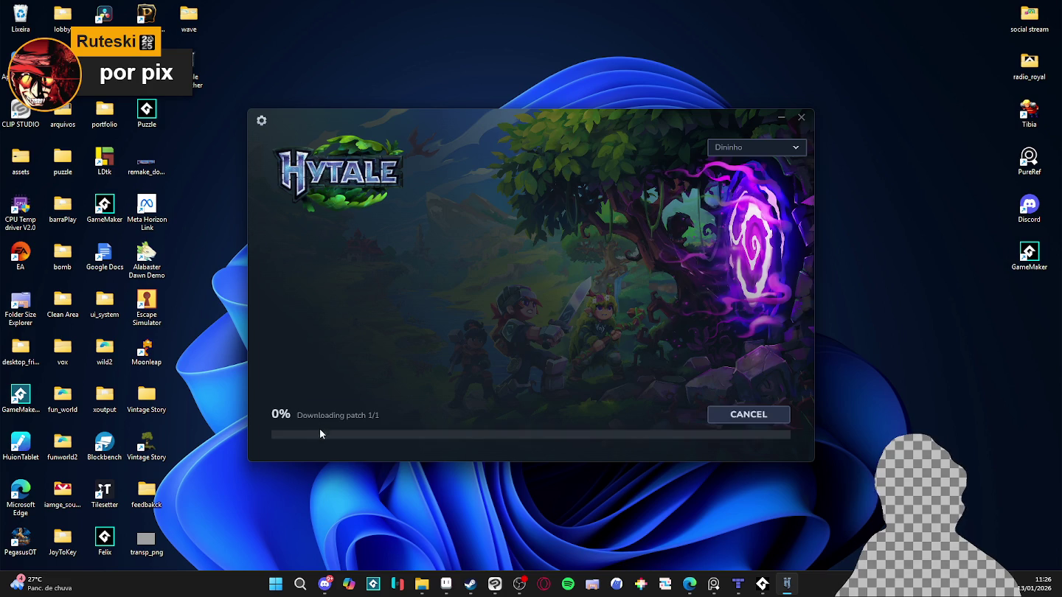
click(530, 351)
click(339, 419)
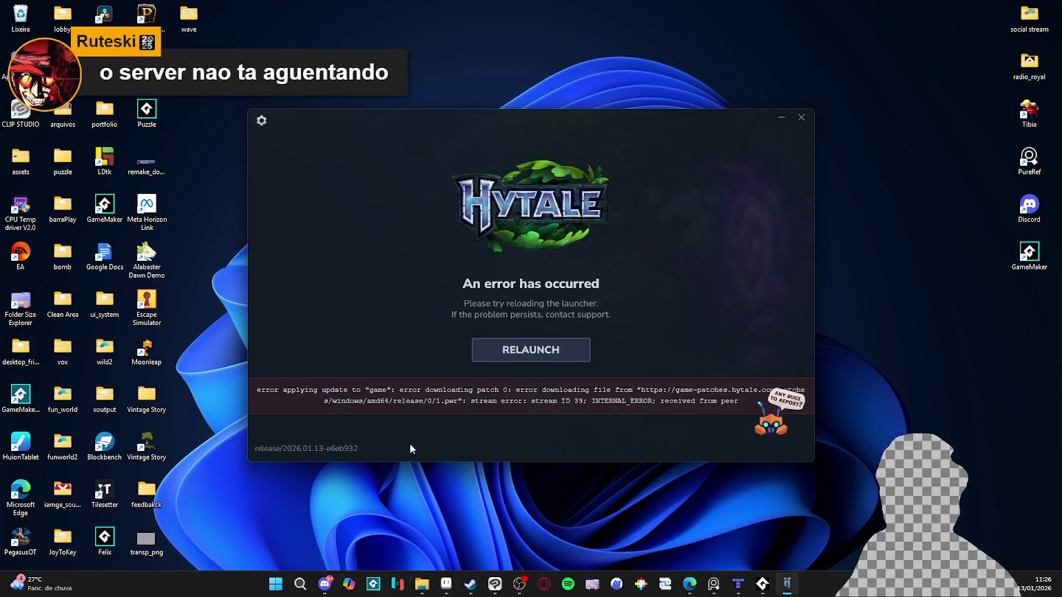
click(344, 420)
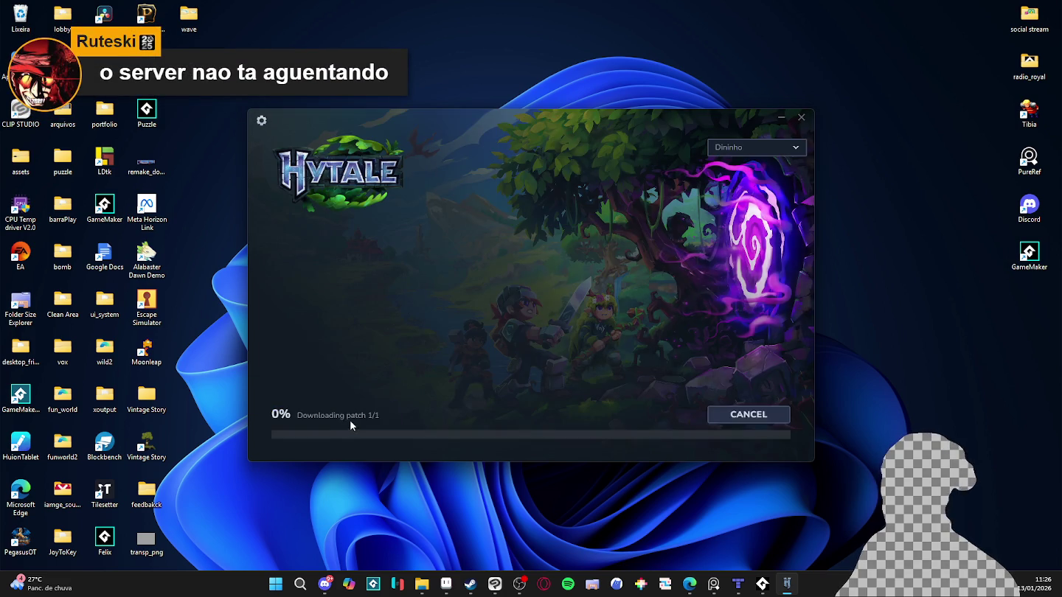
click(328, 425)
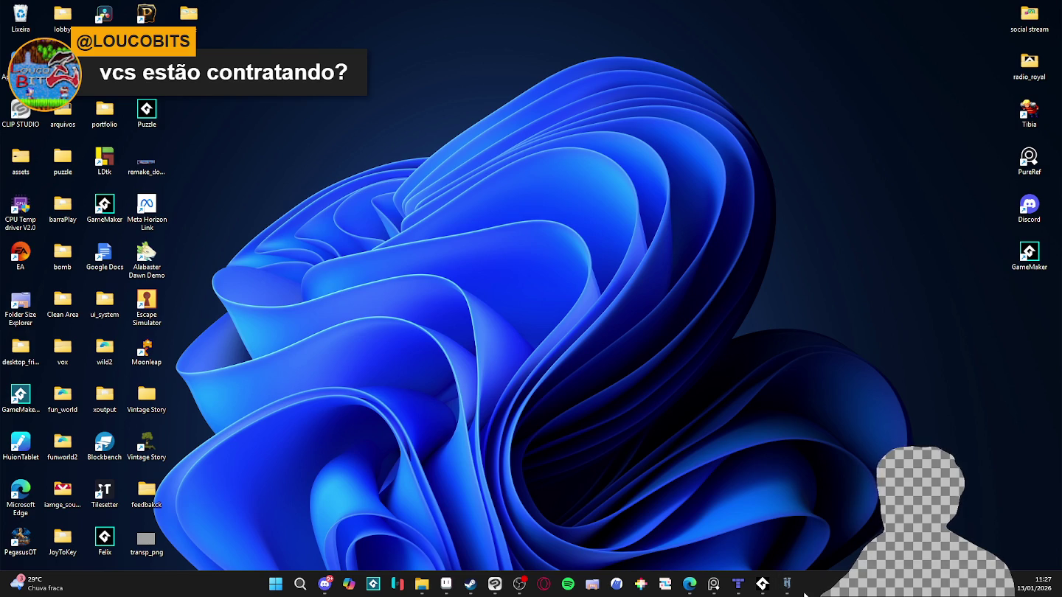
Repeatedly retry the game install and relaunch the launcher after each download error.
click(369, 423)
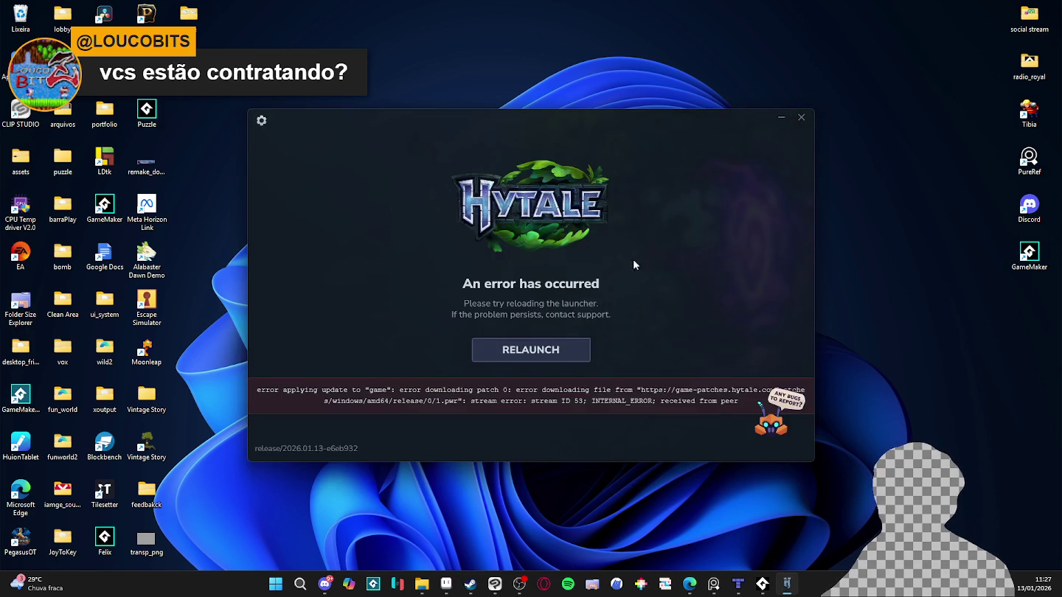
click(528, 347)
click(391, 422)
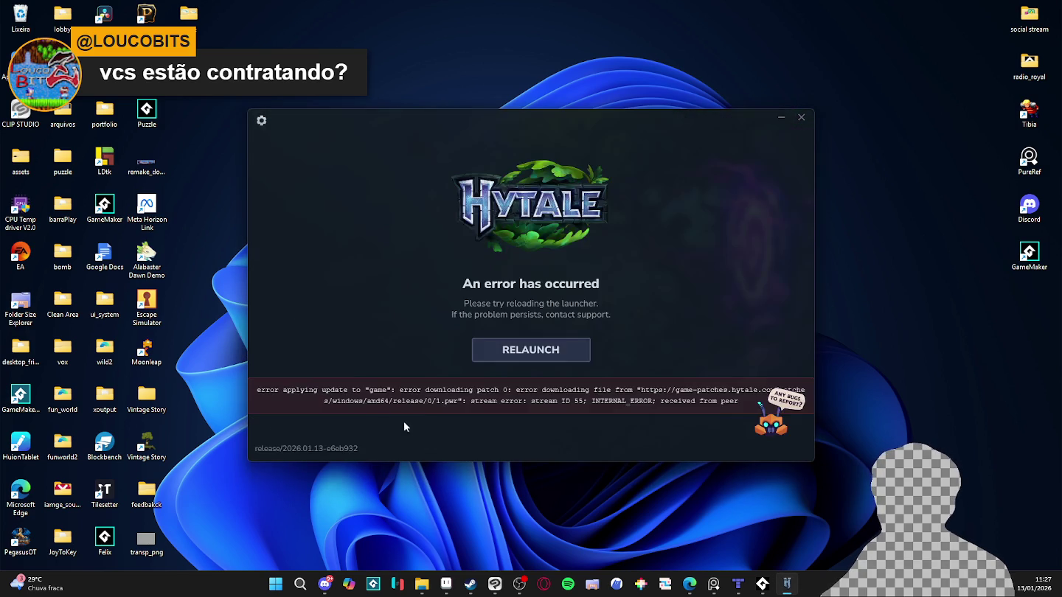
click(531, 357)
click(343, 421)
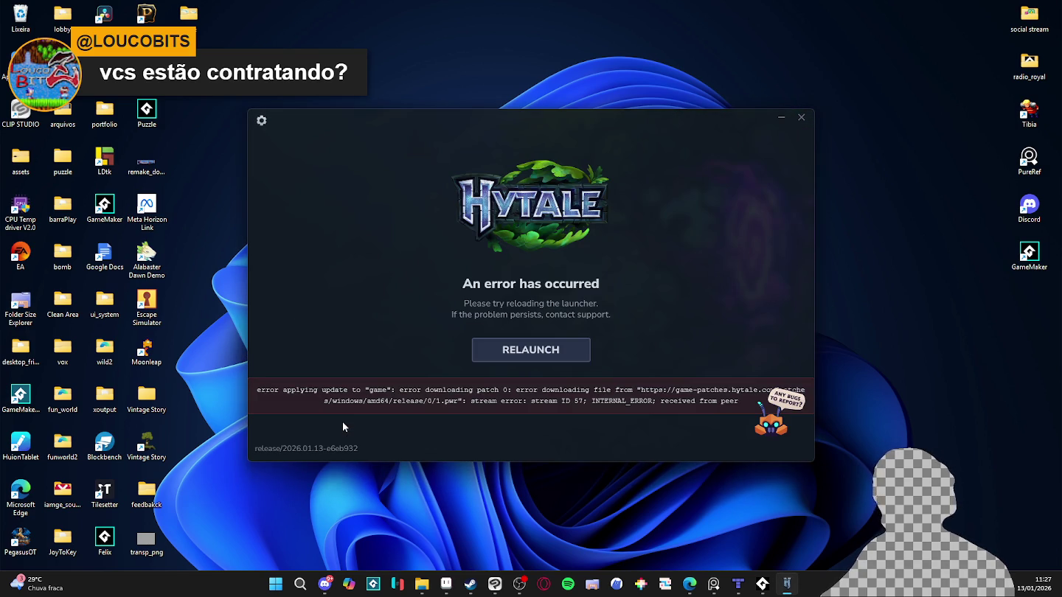
click(531, 350)
click(321, 421)
click(516, 350)
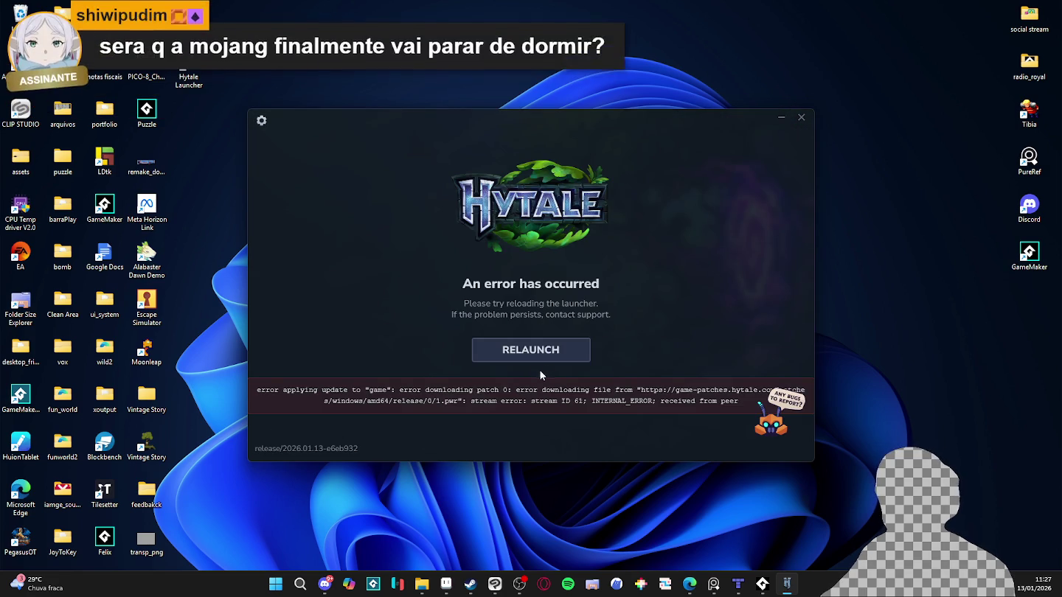
click(483, 357)
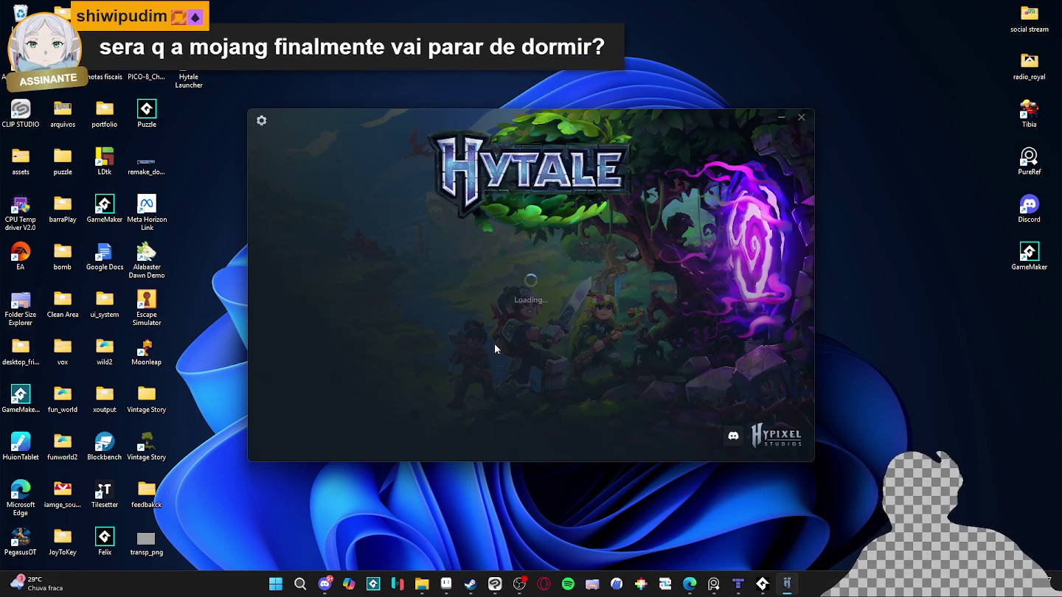
click(337, 422)
click(495, 354)
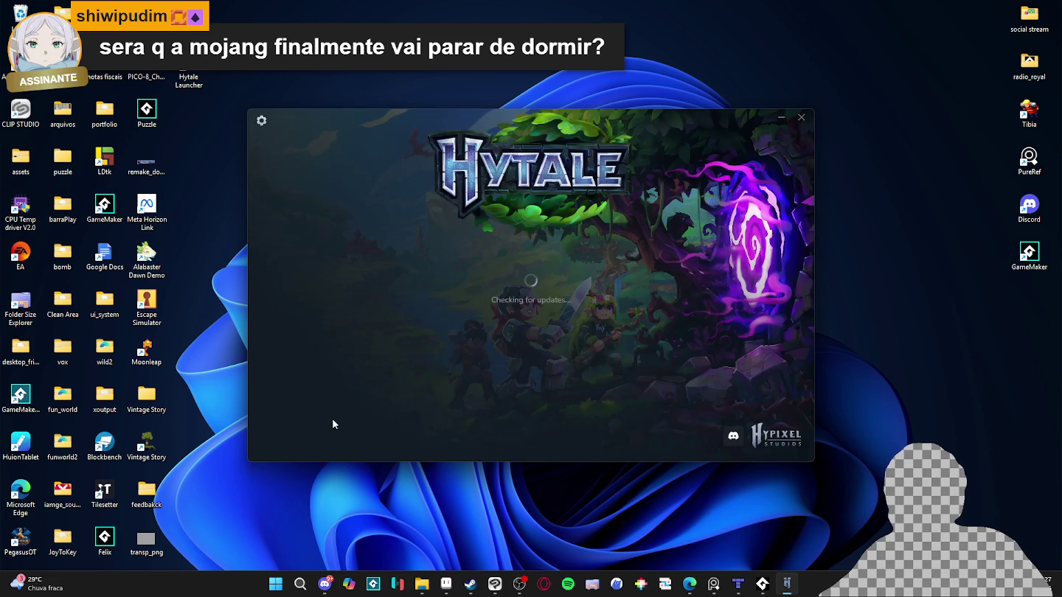
click(335, 418)
click(480, 352)
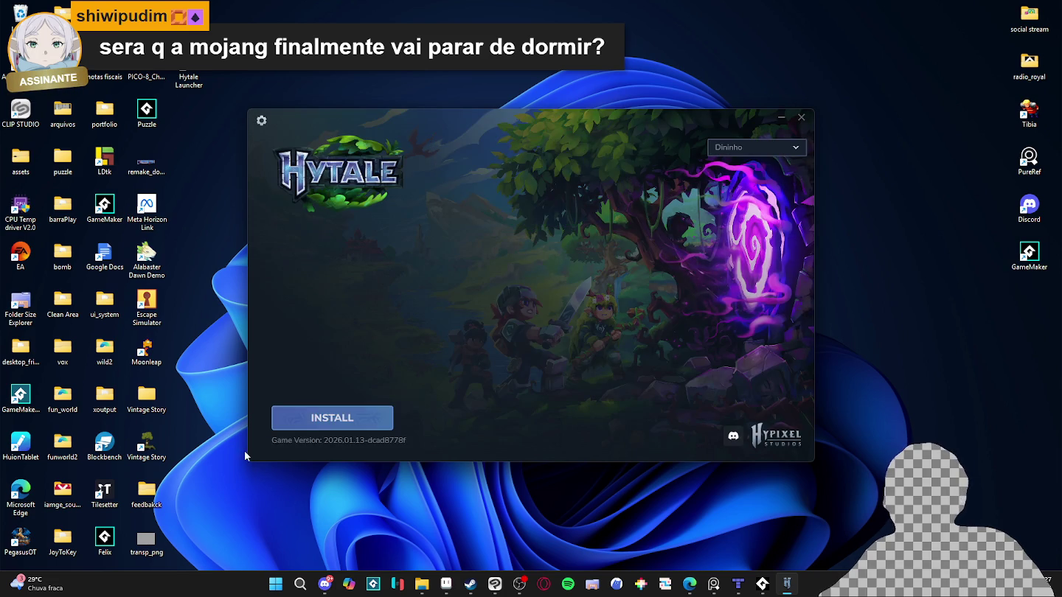
click(325, 421)
click(528, 365)
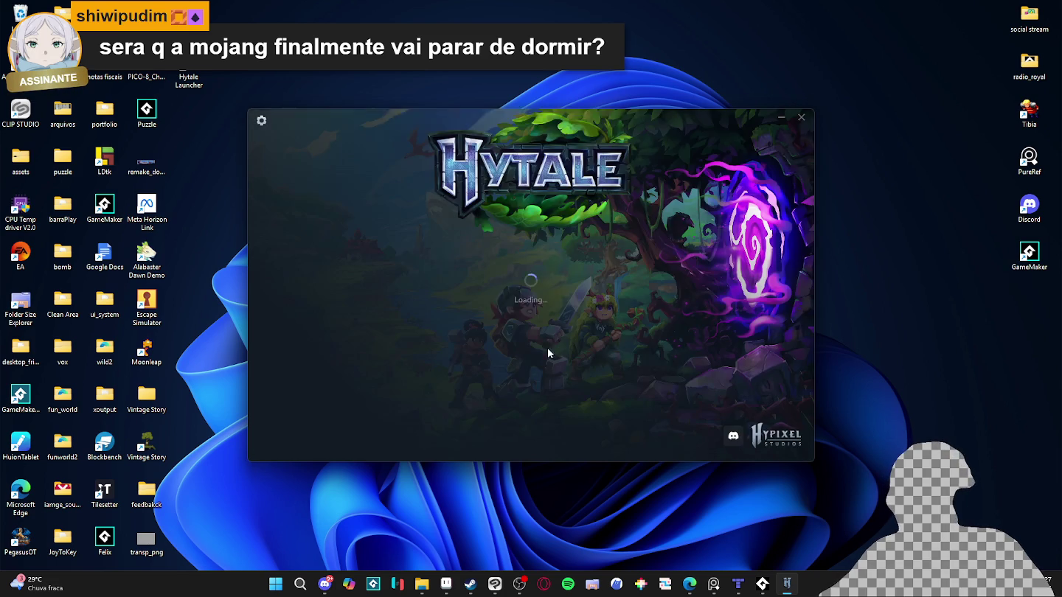
click(365, 423)
click(517, 352)
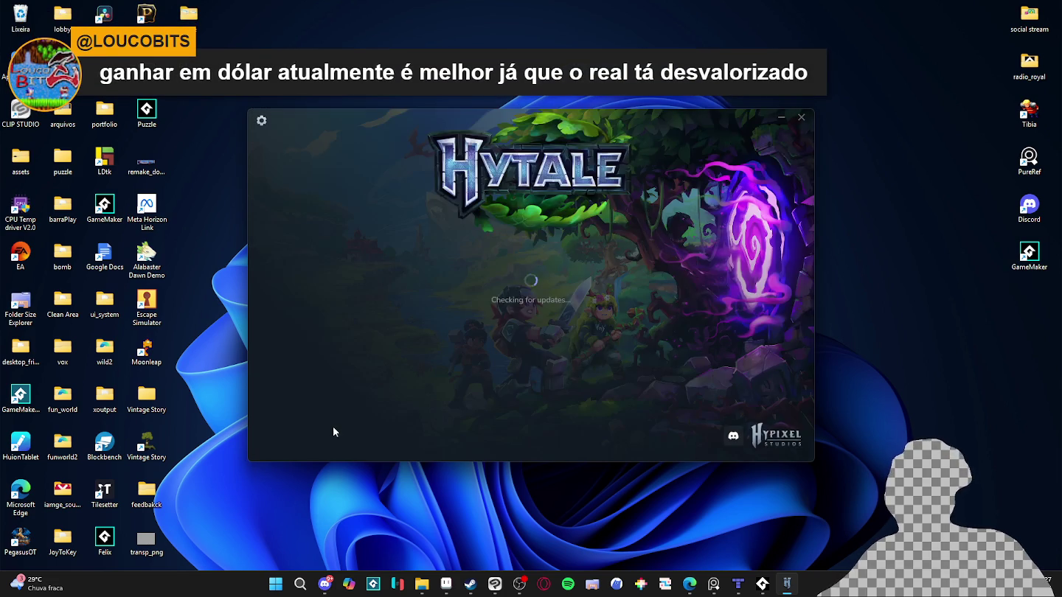
click(339, 418)
click(561, 347)
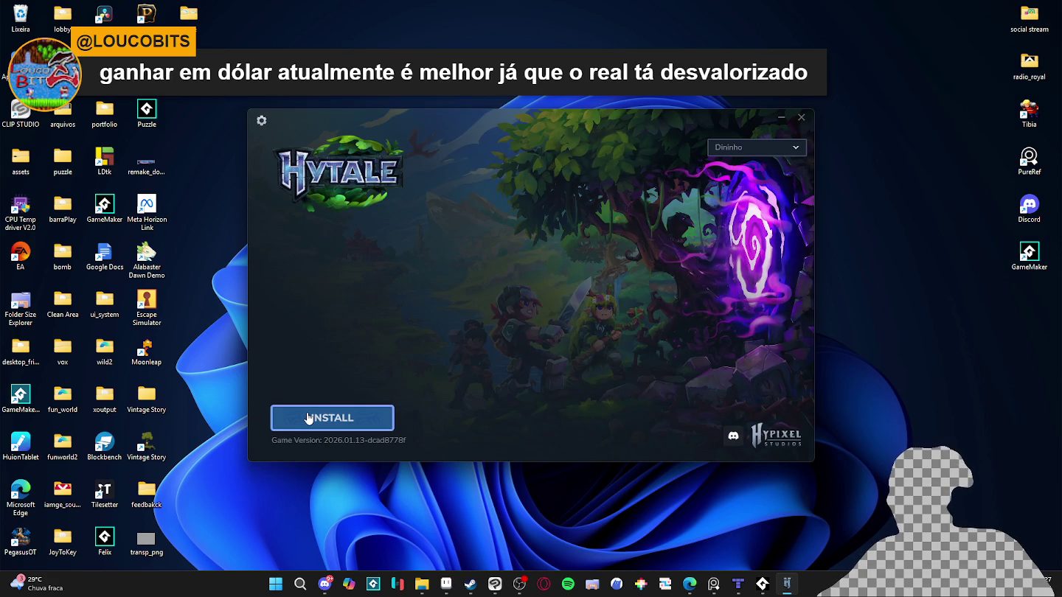
click(295, 426)
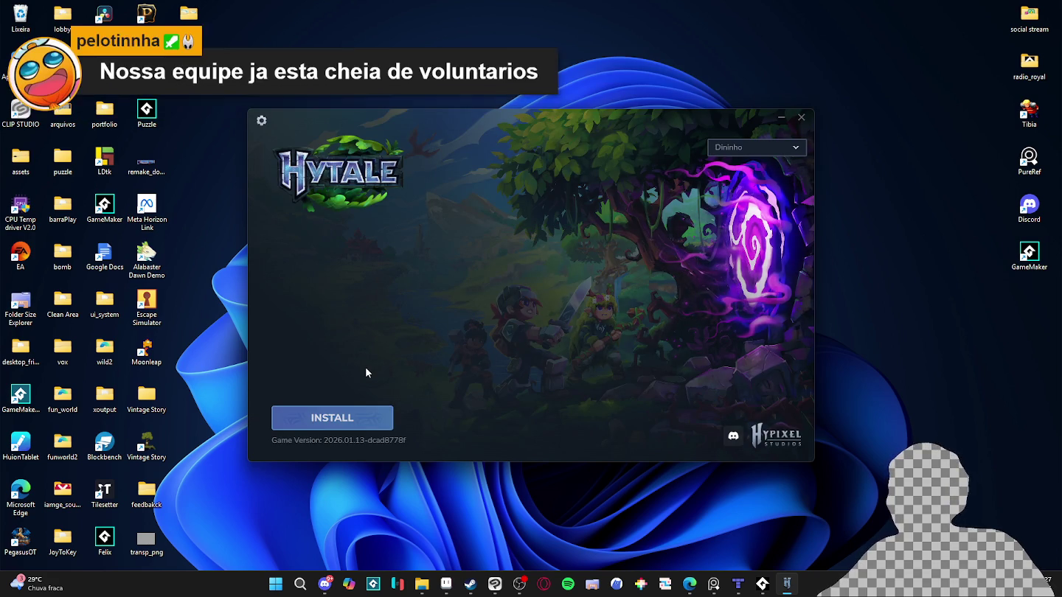
Close the launcher, reopen it from the desktop shortcut, and restart the install.
click(801, 120)
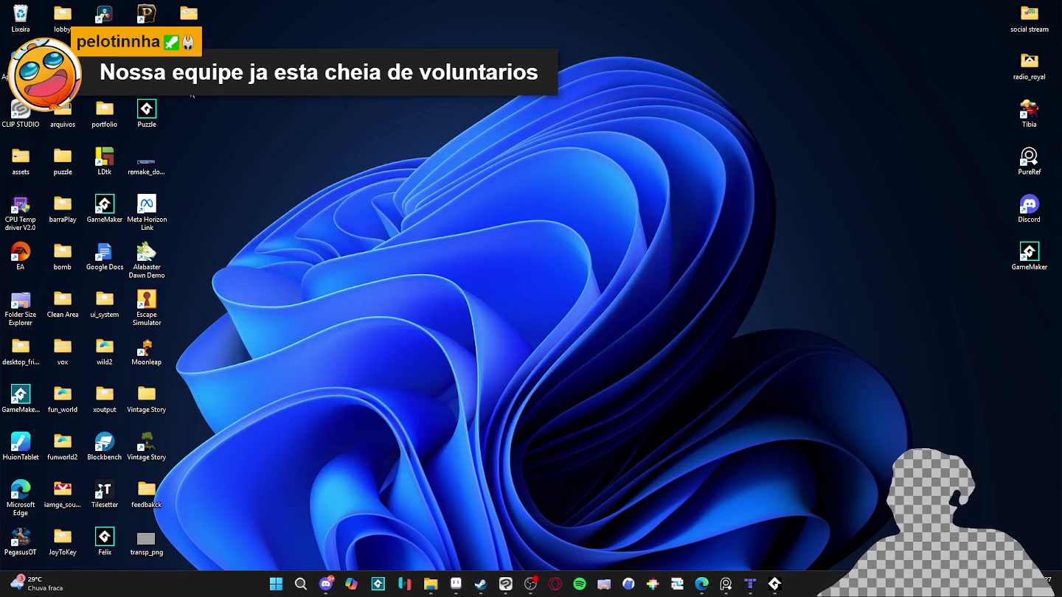
double_click(190, 87)
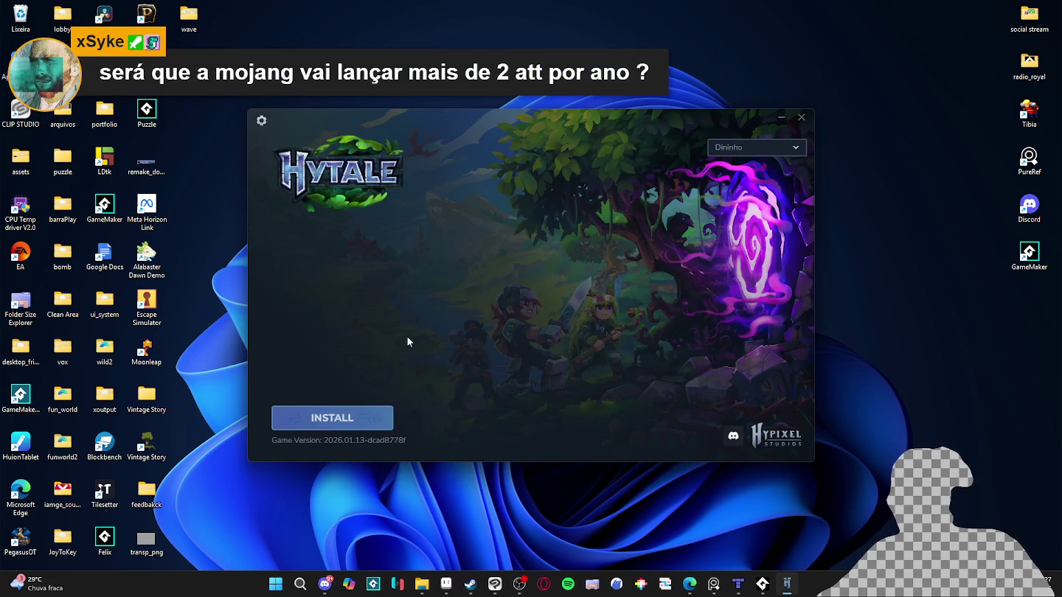
click(360, 426)
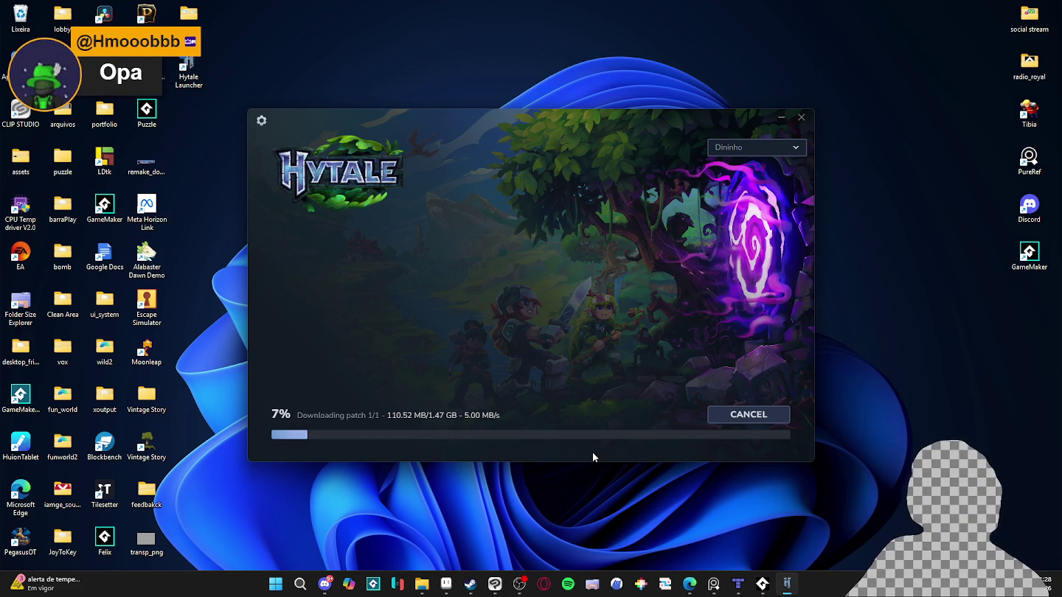
Let the patch download reach 7% of 1.47 GB, then bring the Aseprite village map forward.
click(446, 584)
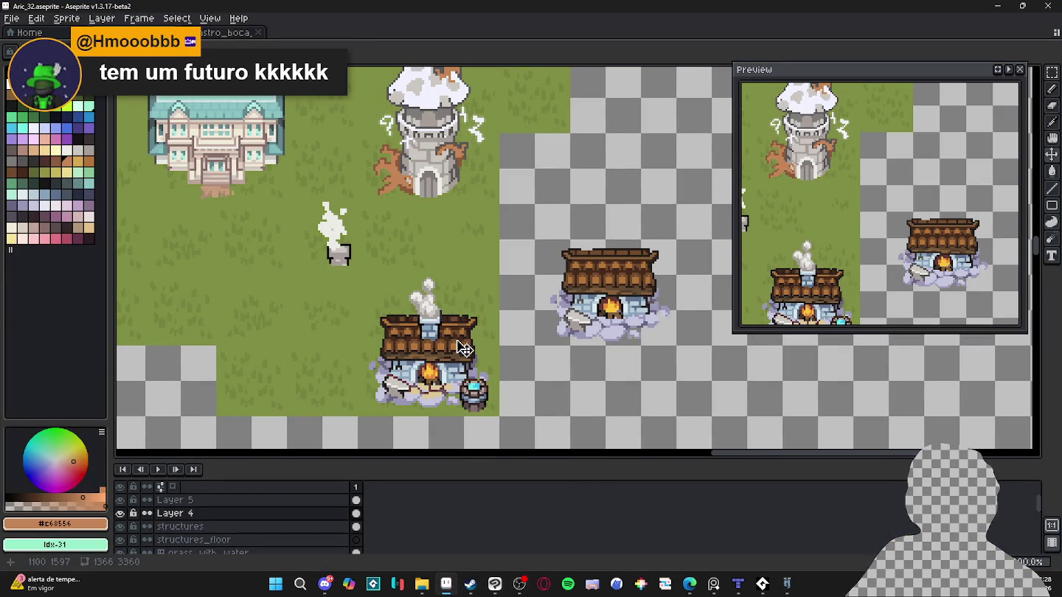
Zoom the village map out and back in, then switch to the Tiled map.tmx window.
scroll(463, 349, down, 2)
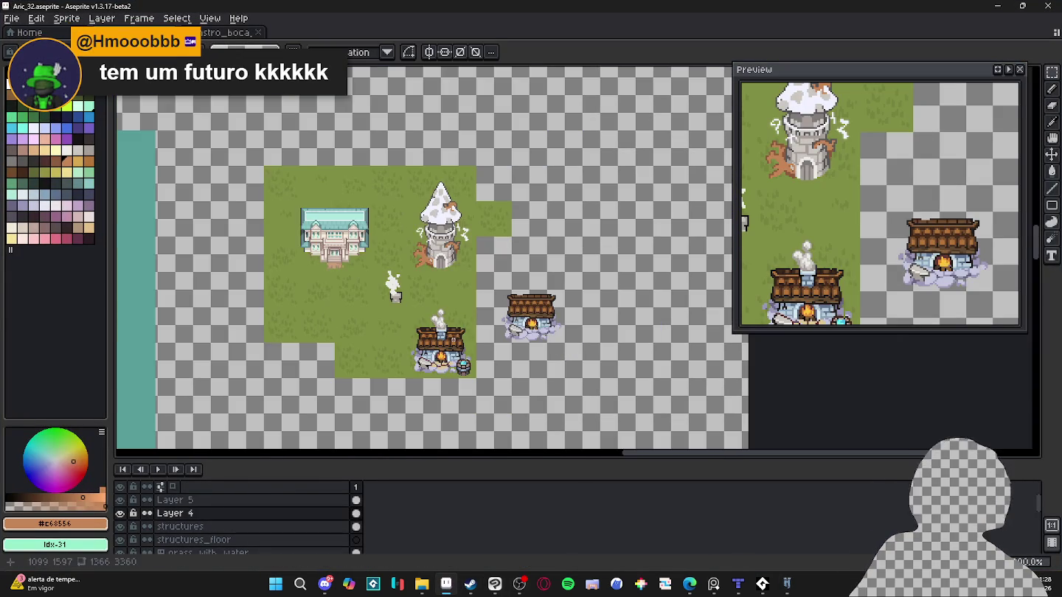
scroll(435, 244, up, 2)
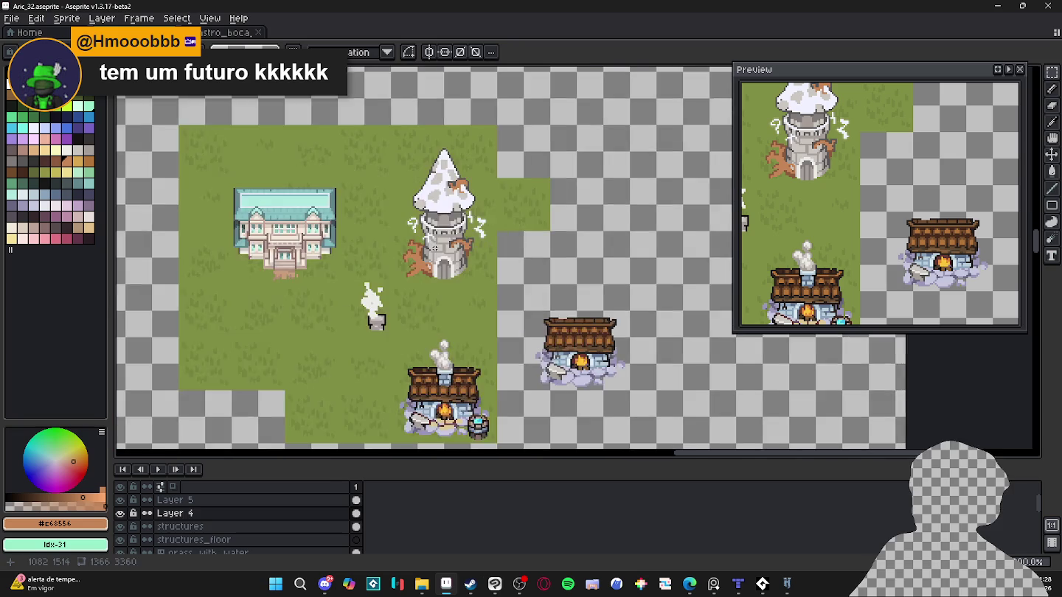
click(737, 584)
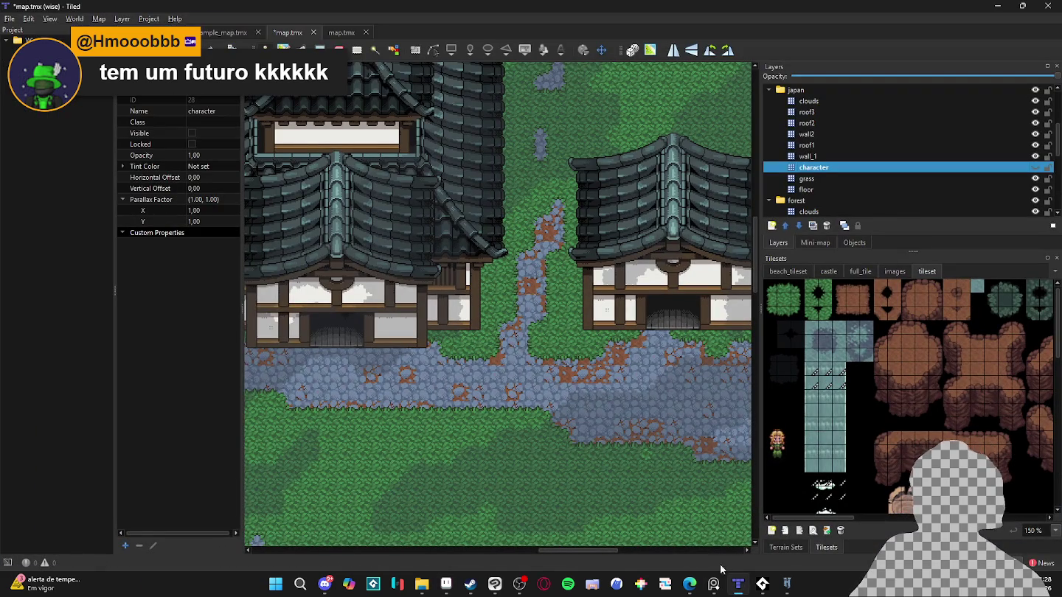
Bring Aseprite's Aric_32.aseprite village map back to the front from the taskbar.
click(738, 590)
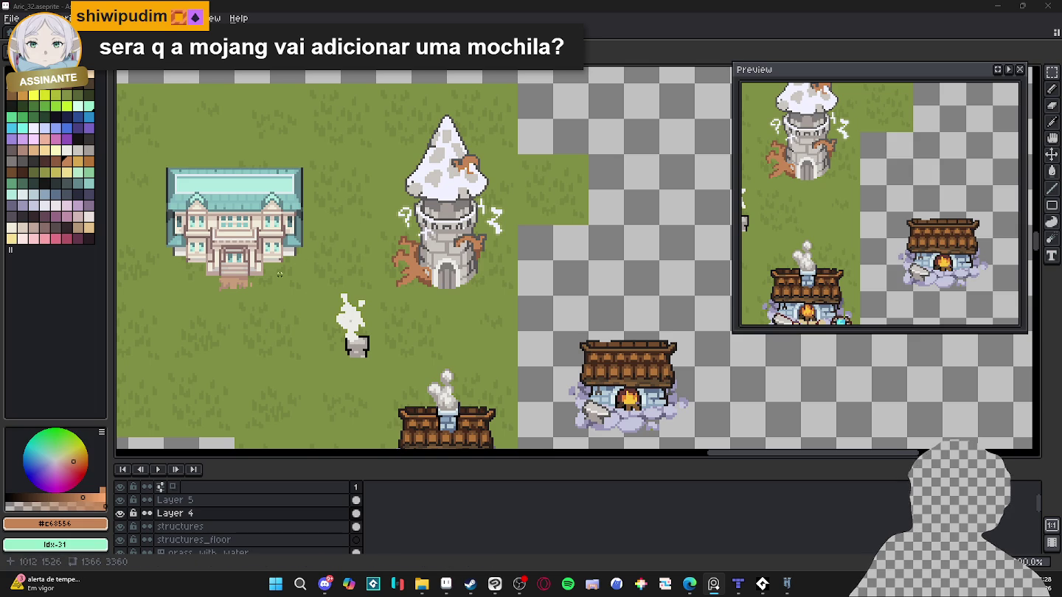
scroll(430, 341, down, 1)
drag(429, 339, 414, 289)
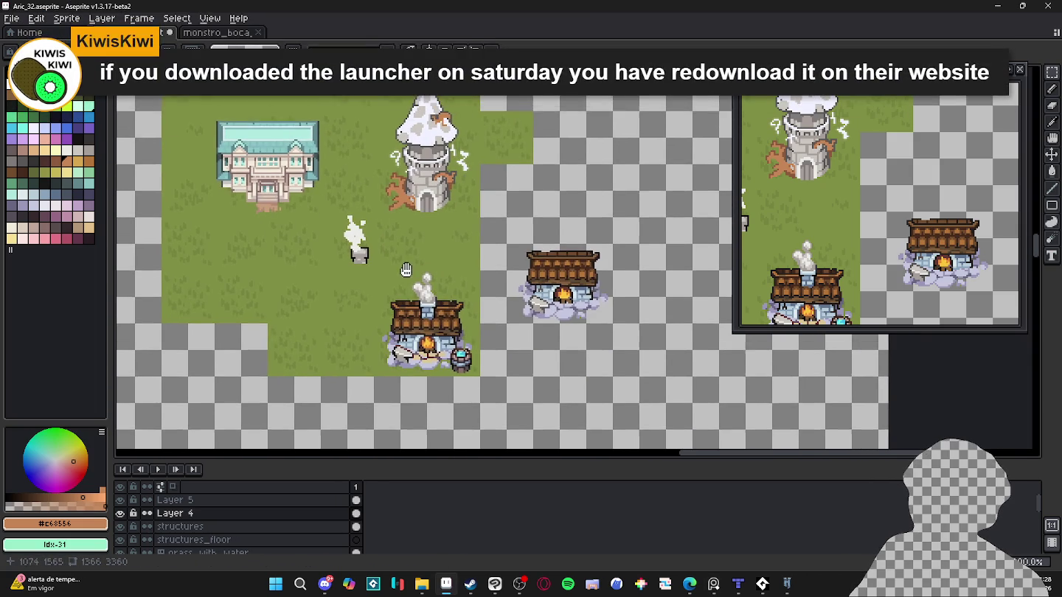
scroll(432, 199, up, 1)
scroll(442, 214, up, 1)
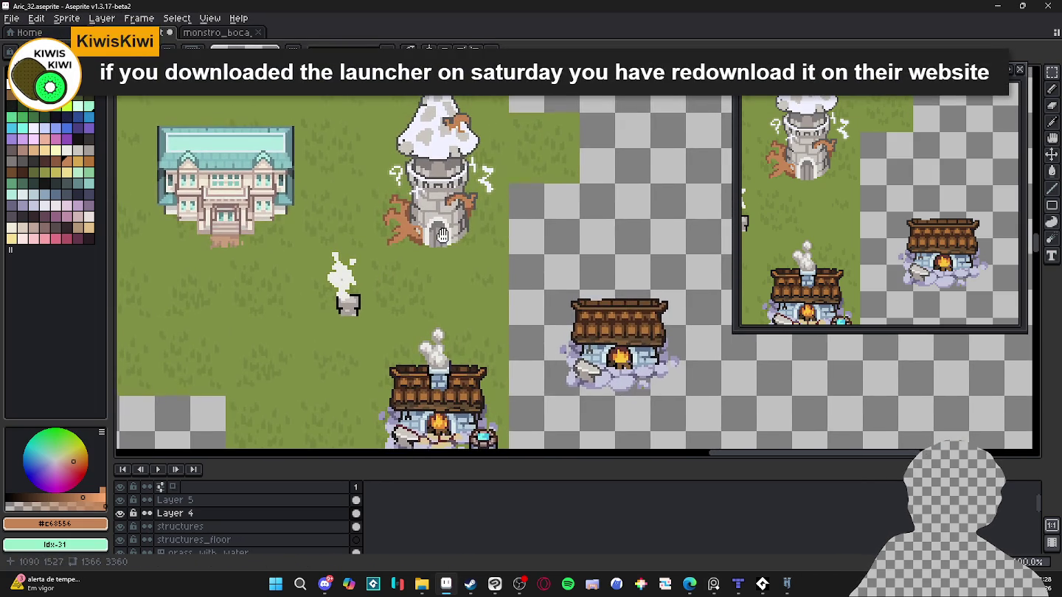
scroll(452, 225, up, 1)
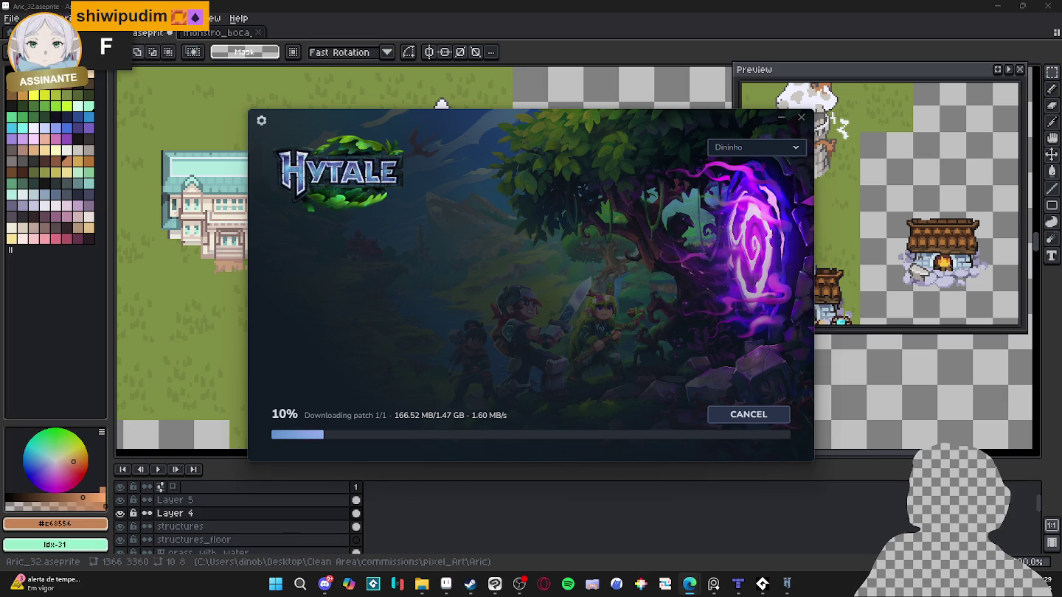
Cancel the stalled download, close the launcher, and reinstall it into the existing folder.
click(749, 416)
click(801, 116)
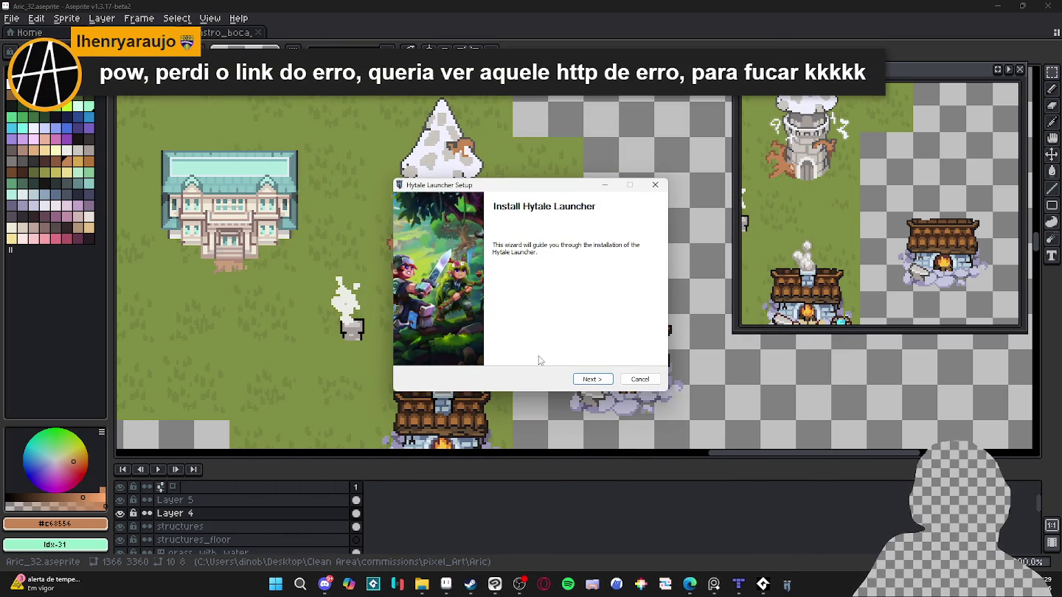
click(592, 379)
click(593, 380)
click(593, 379)
click(566, 340)
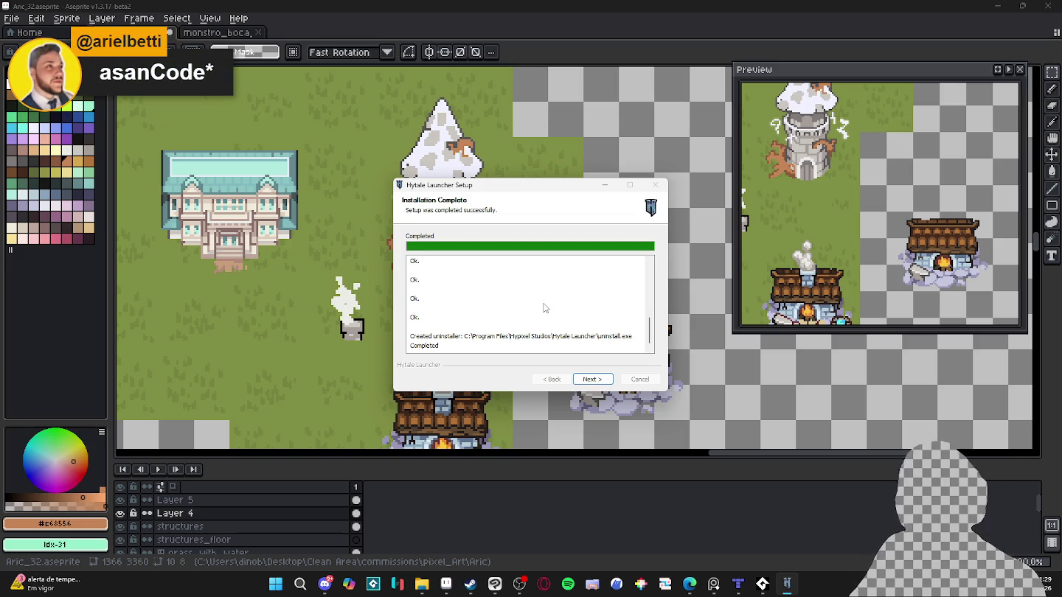
click(587, 383)
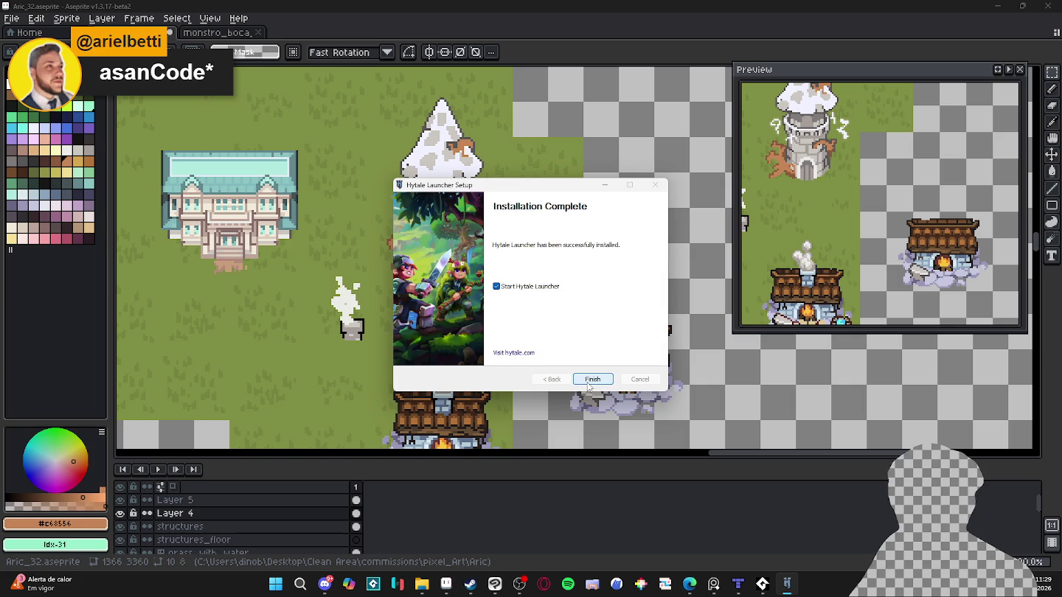
click(589, 380)
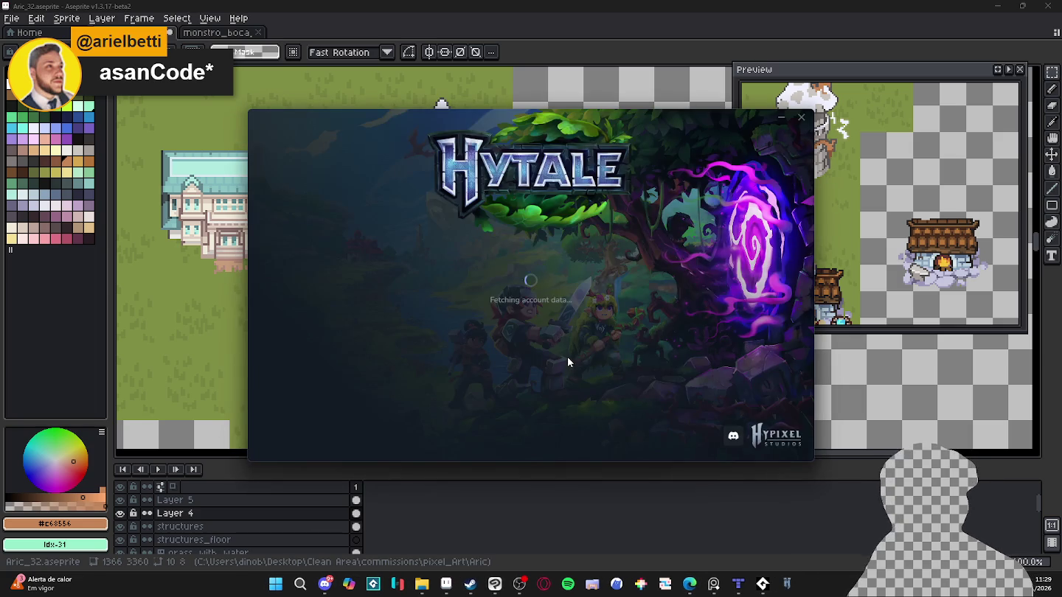
Sign in, start the game install, and switch back to Aseprite at 16% downloaded.
click(356, 281)
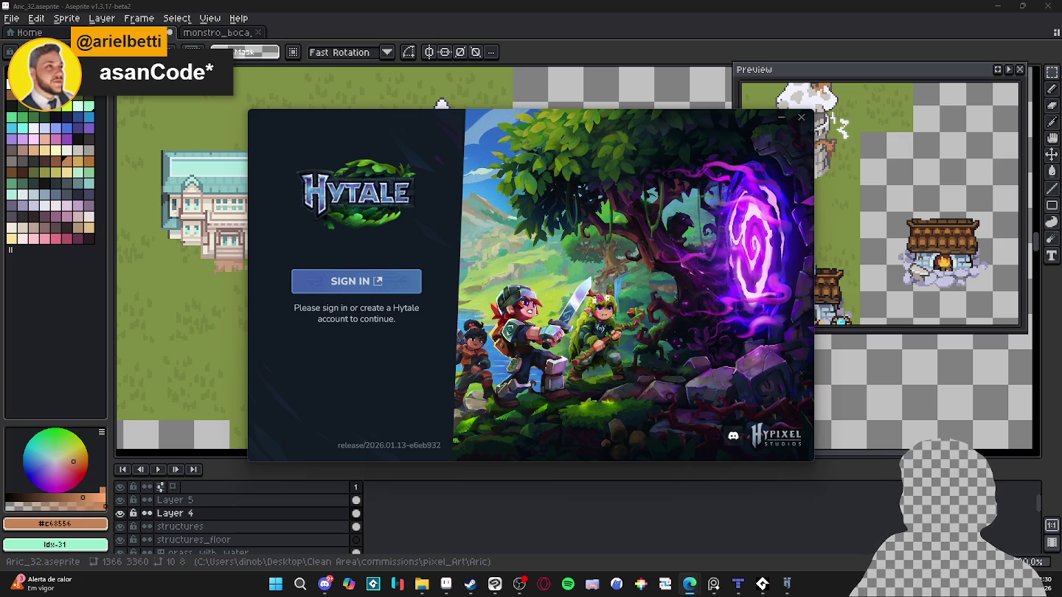
click(368, 413)
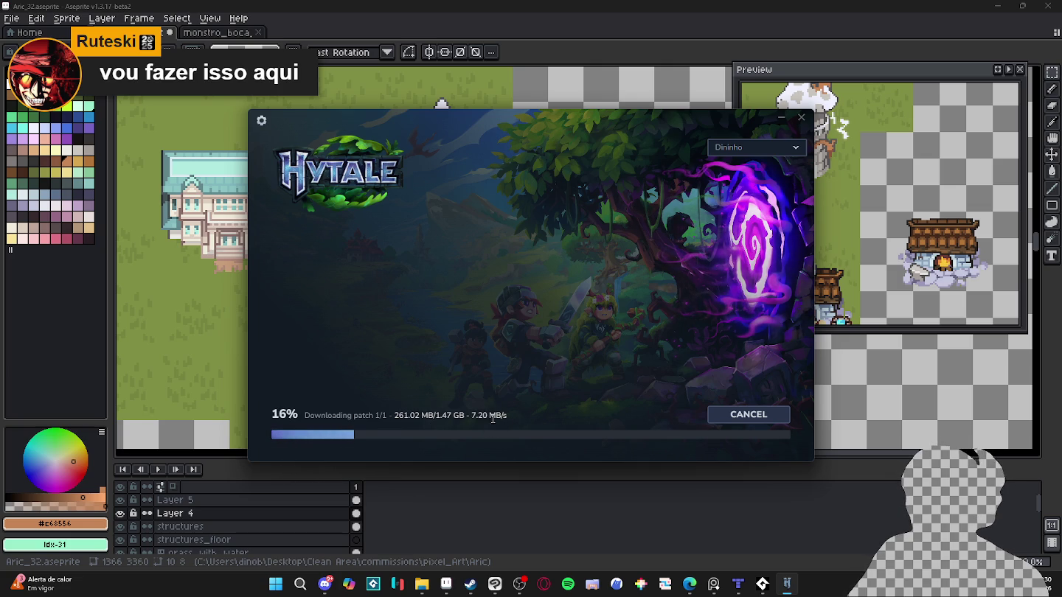
key(alt+Tab)
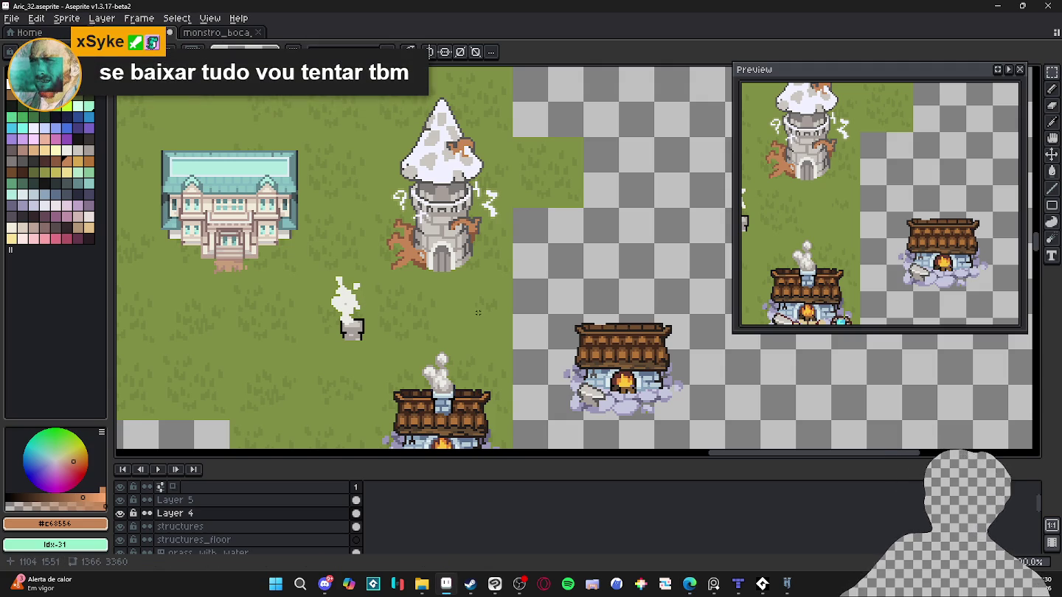
Zoom in on the stone tower, select the structures layer, and switch to the Paint Bucket.
scroll(516, 368, up, 1)
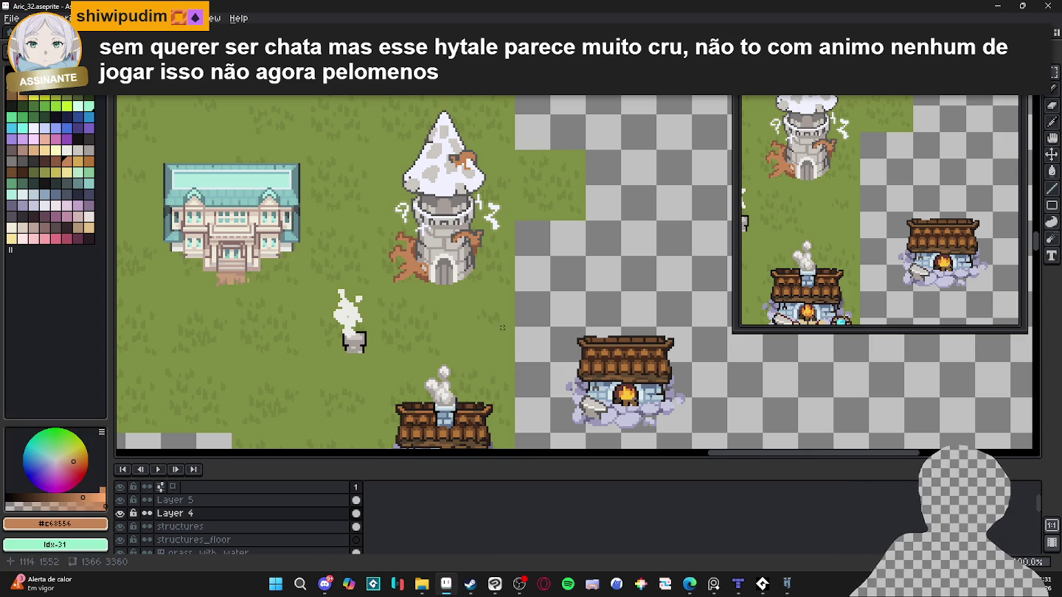
click(713, 584)
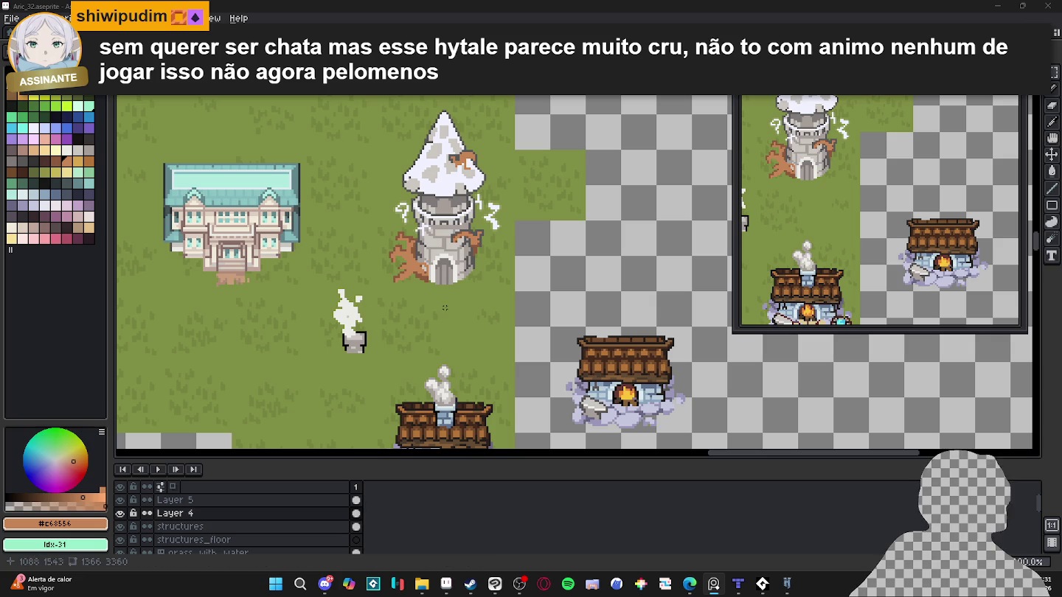
scroll(445, 307, down, 1)
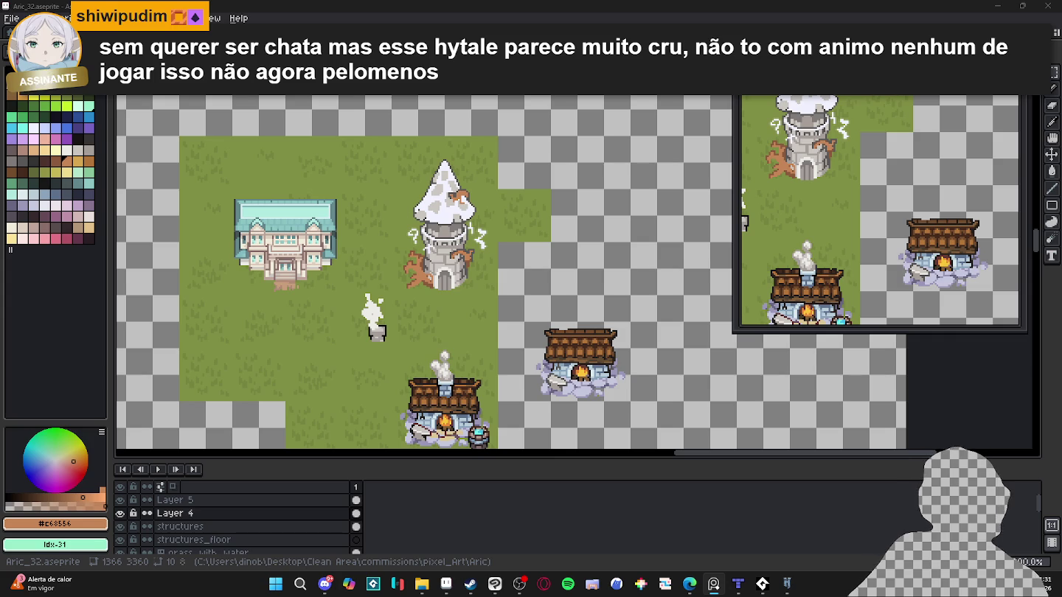
scroll(442, 217, up, 1)
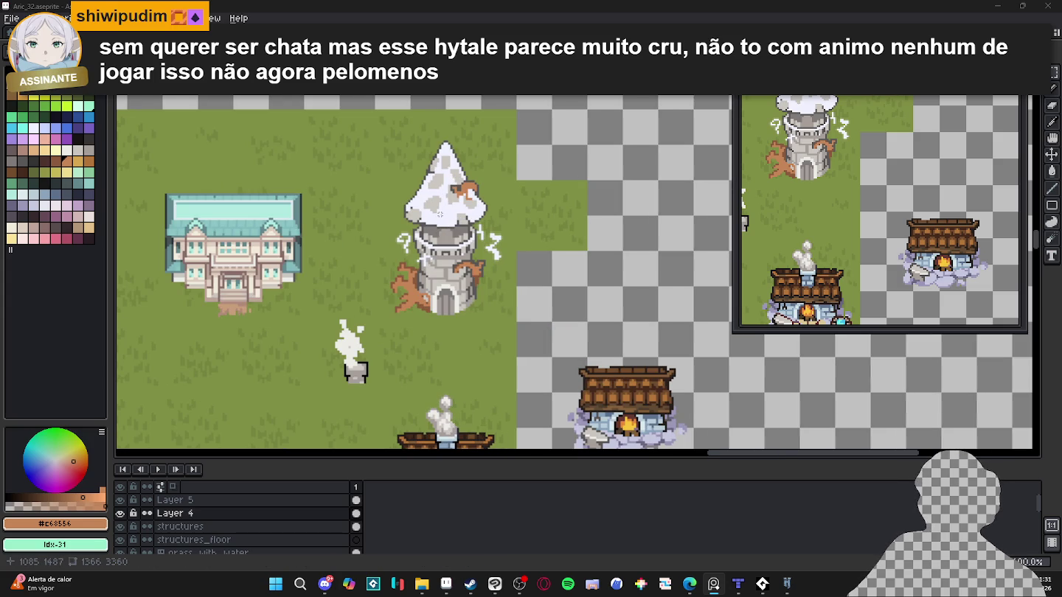
ctrl+click(445, 228)
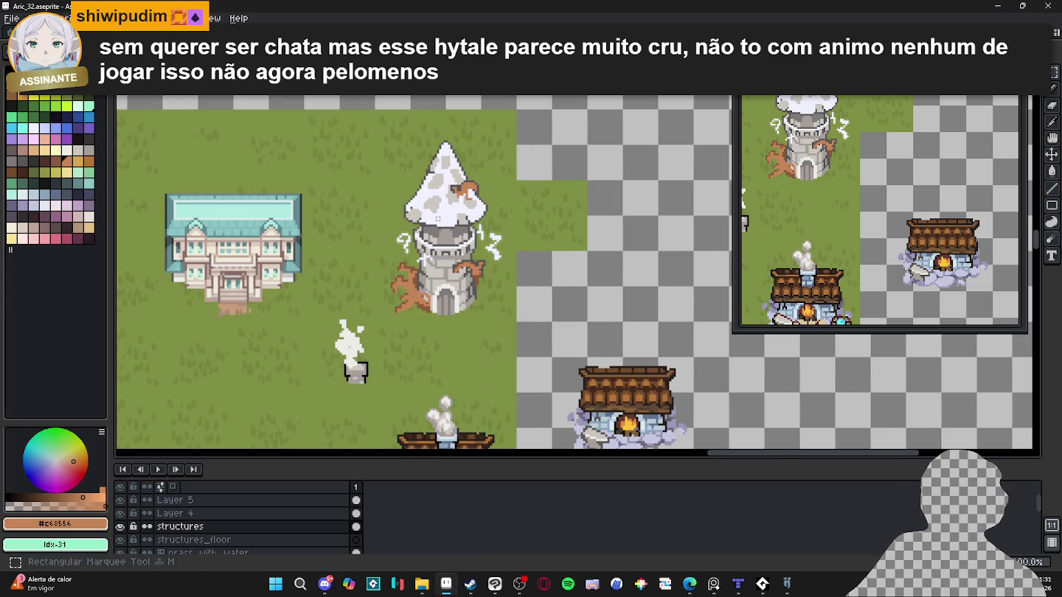
scroll(435, 199, up, 1)
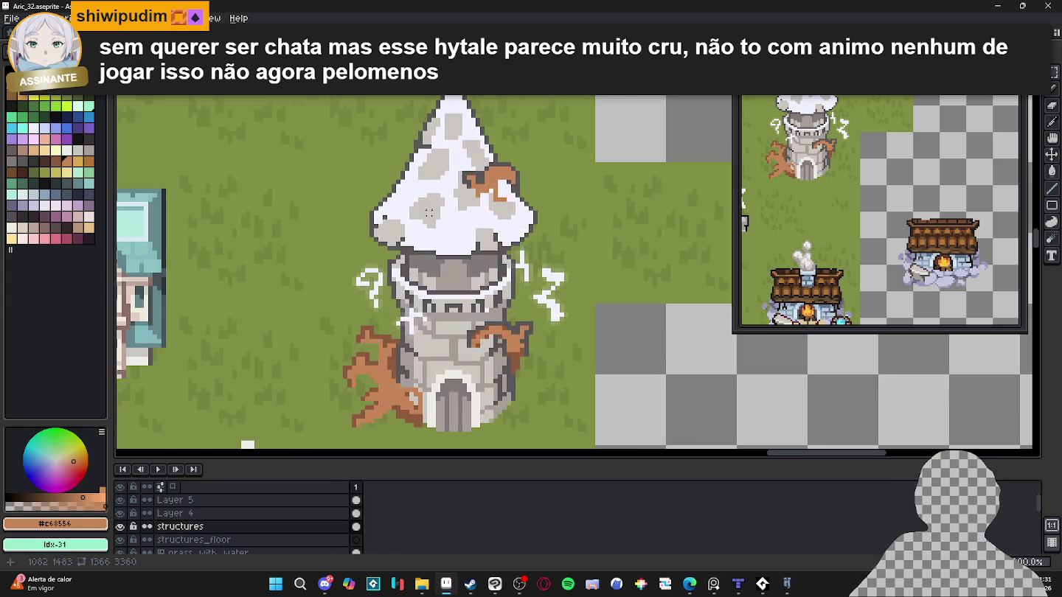
scroll(431, 222, up, 1)
scroll(428, 235, down, 2)
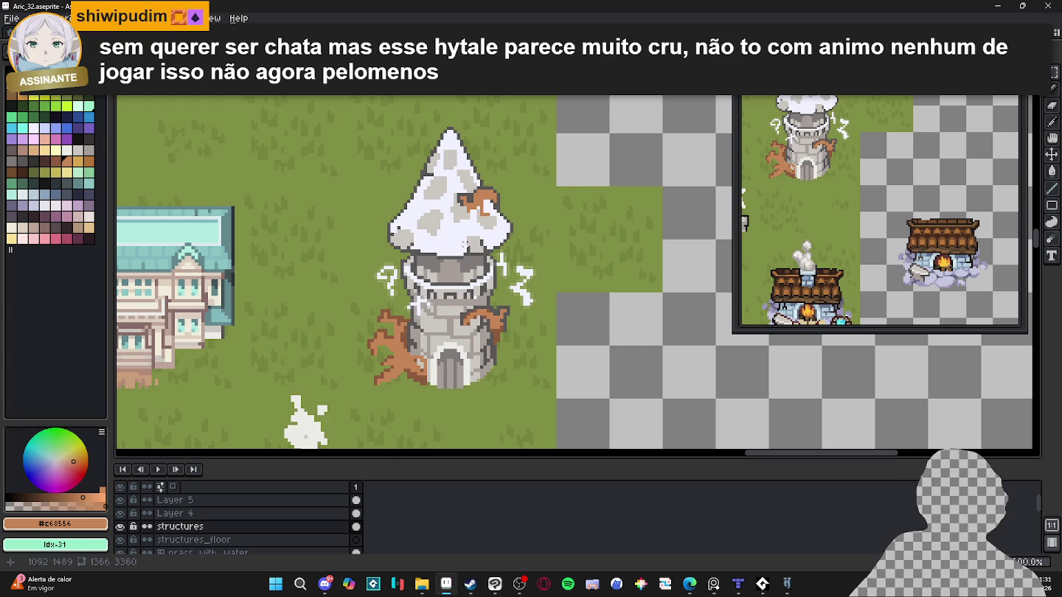
scroll(451, 247, up, 1)
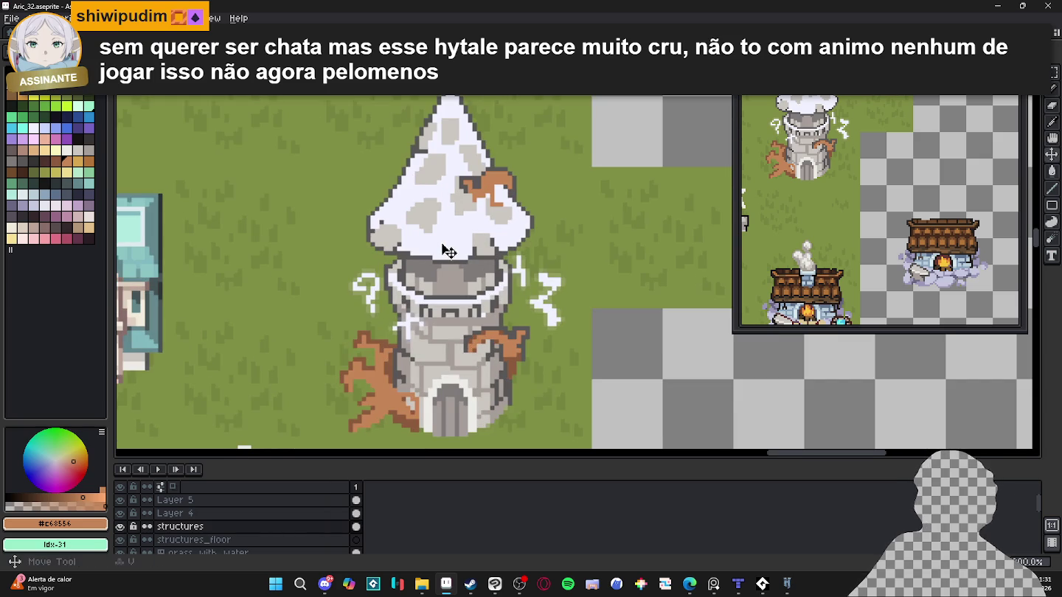
key(g)
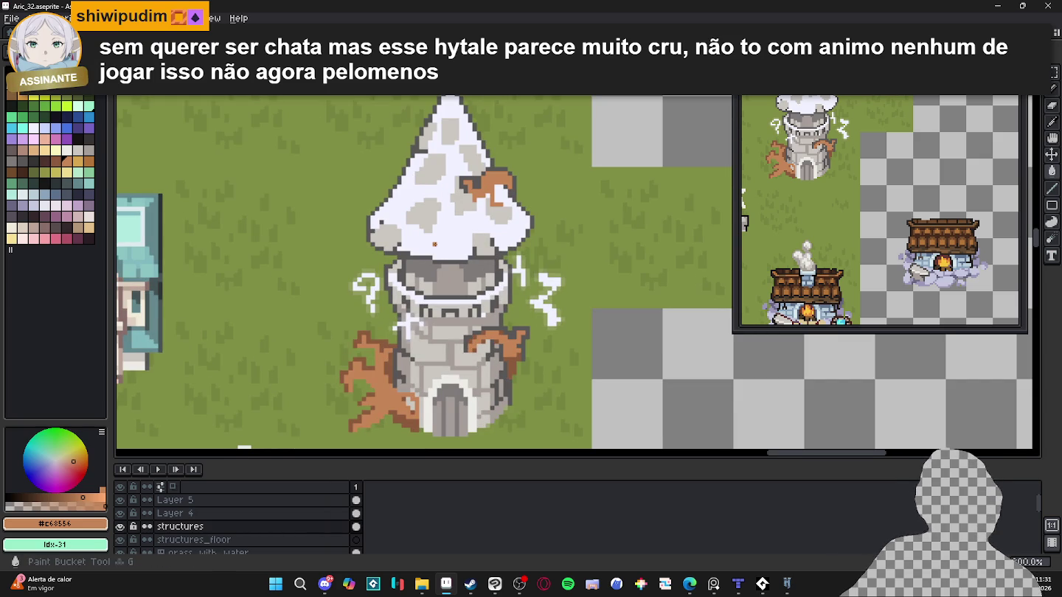
drag(424, 232, 419, 236)
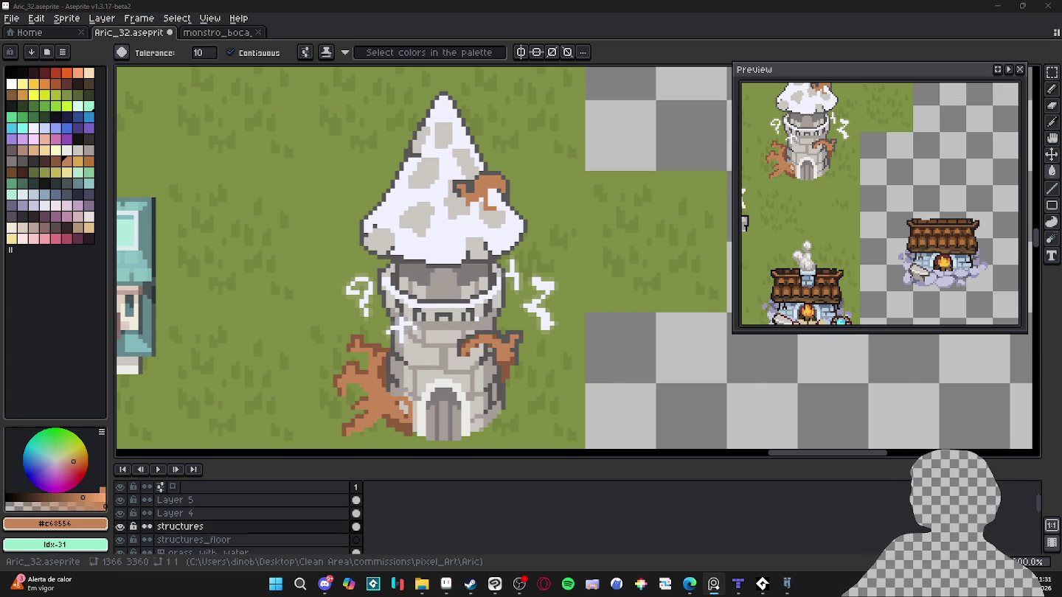
scroll(422, 209, up, 2)
Bucket-fill the tower's white roof with medium blue.
click(65, 128)
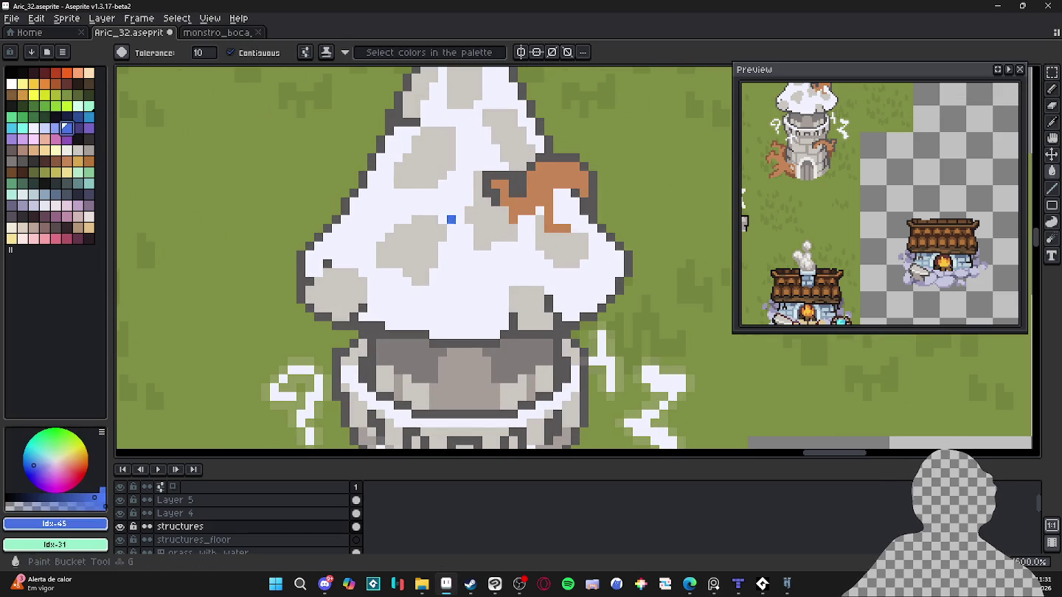
click(447, 256)
scroll(448, 256, down, 2)
With the Pencil, outline the roof tip and upper-left and upper-right edges in dark navy.
key(b)
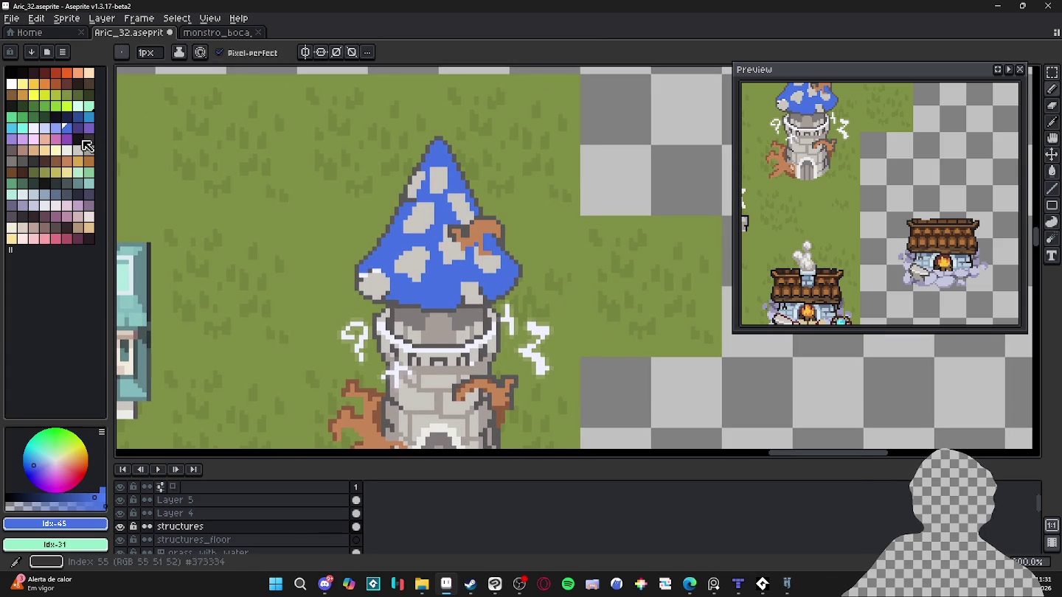
click(66, 116)
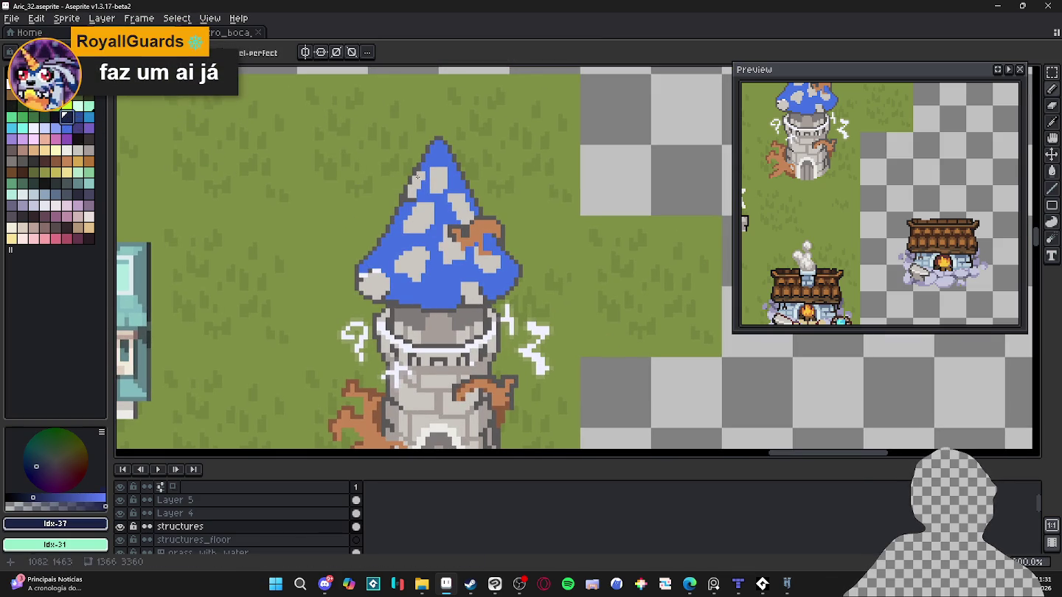
scroll(448, 163, up, 1)
click(429, 118)
click(441, 117)
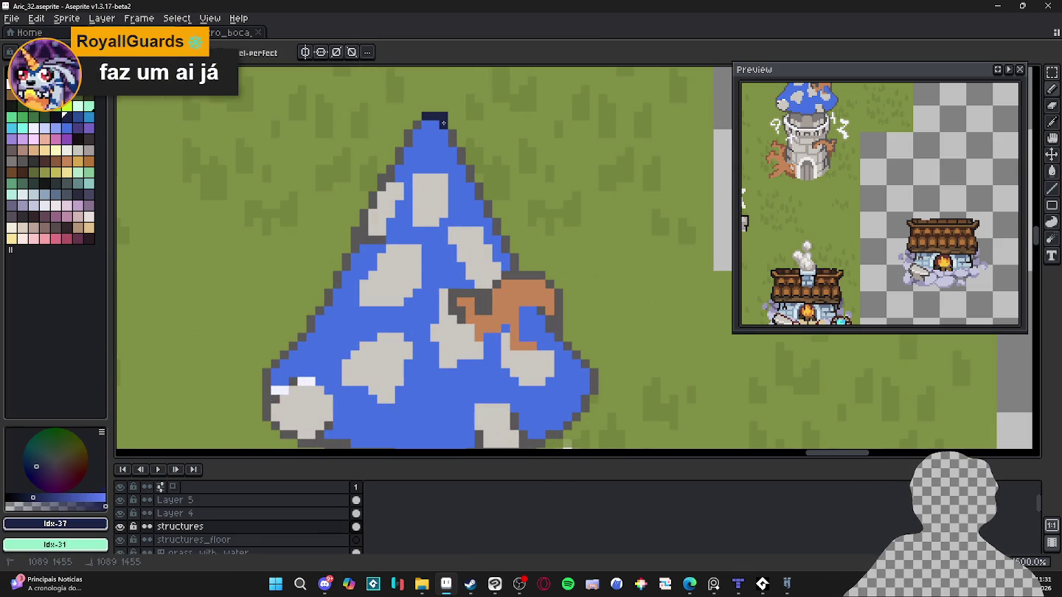
drag(452, 134, 501, 239)
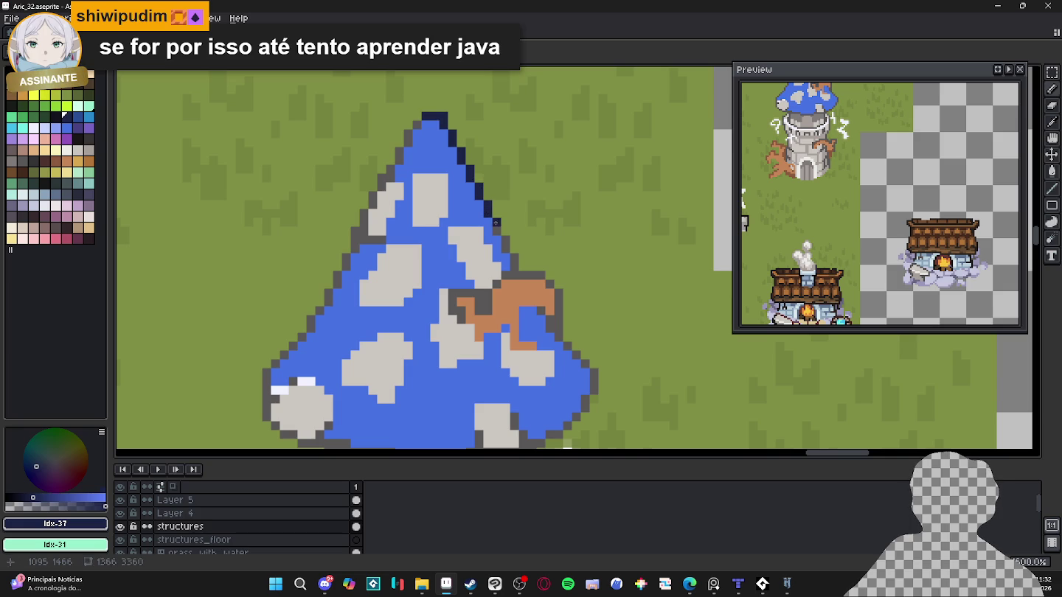
click(508, 243)
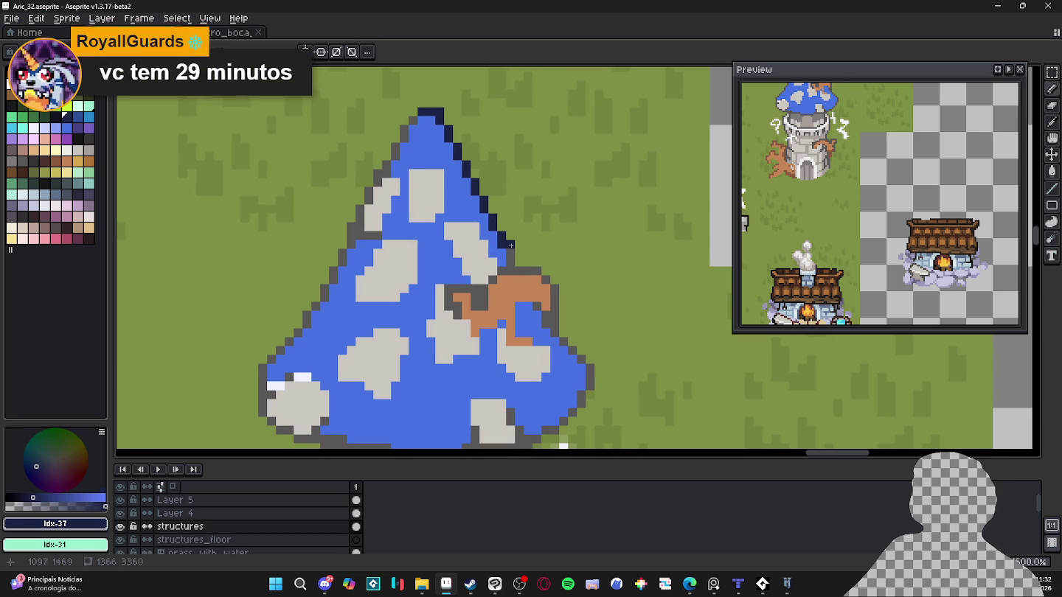
click(511, 260)
click(394, 112)
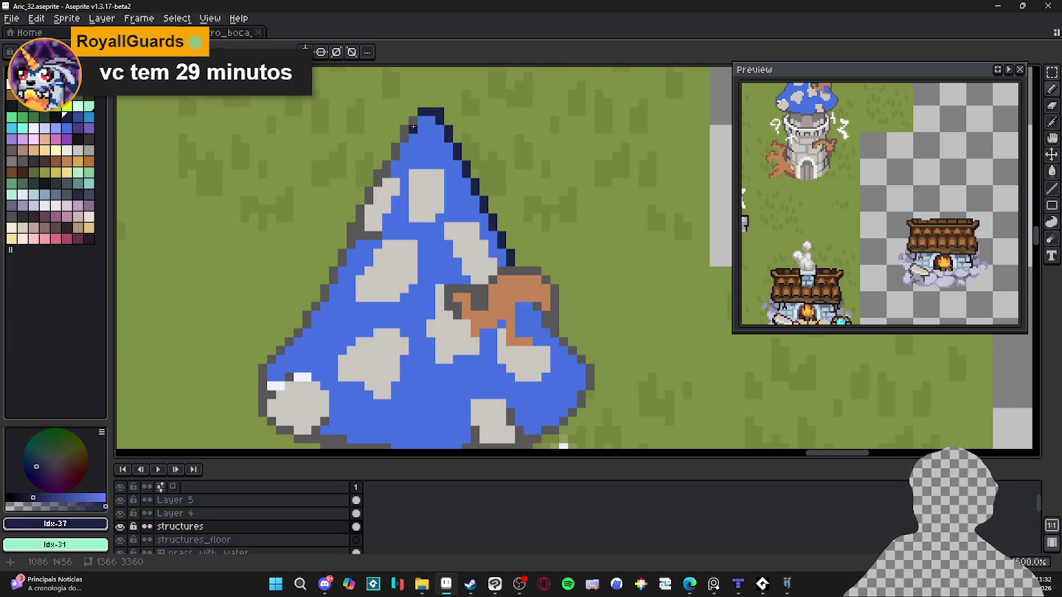
drag(402, 133, 383, 170)
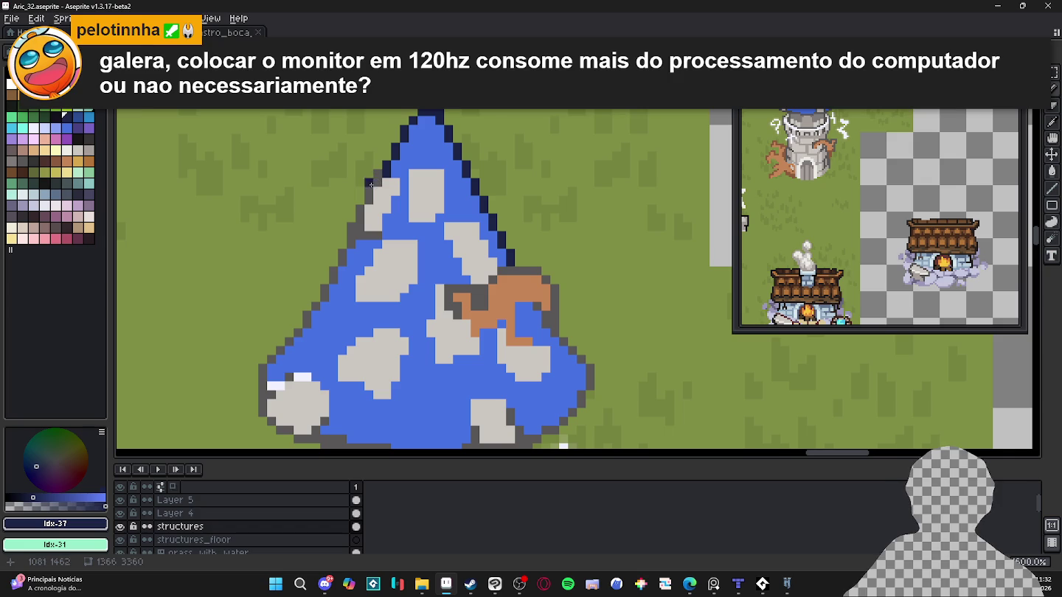
drag(375, 177, 401, 204)
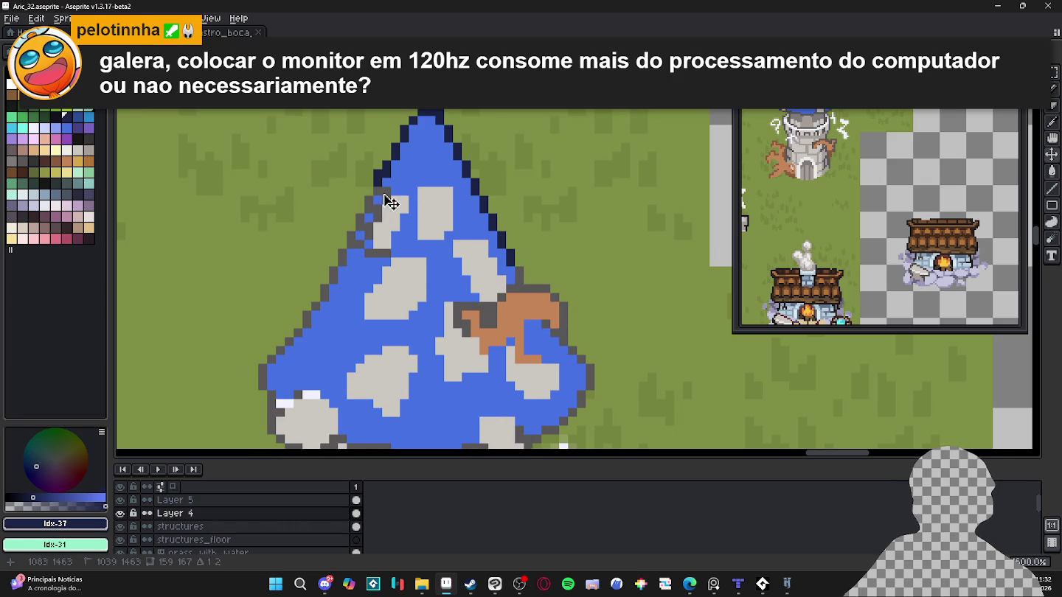
Undo the accidental roof move and cut-paste the roof spots onto the structures layer.
key(ctrl+z)
scroll(404, 215, down, 1)
scroll(399, 227, down, 1)
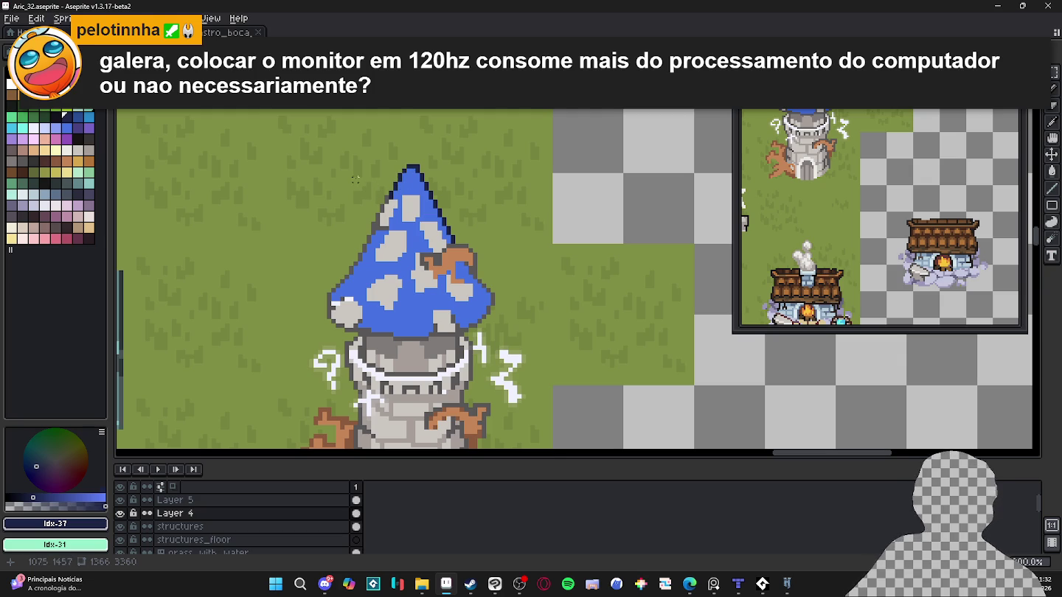
drag(241, 157, 561, 334)
key(ctrl+x)
key(alt+Down)
key(ctrl+v)
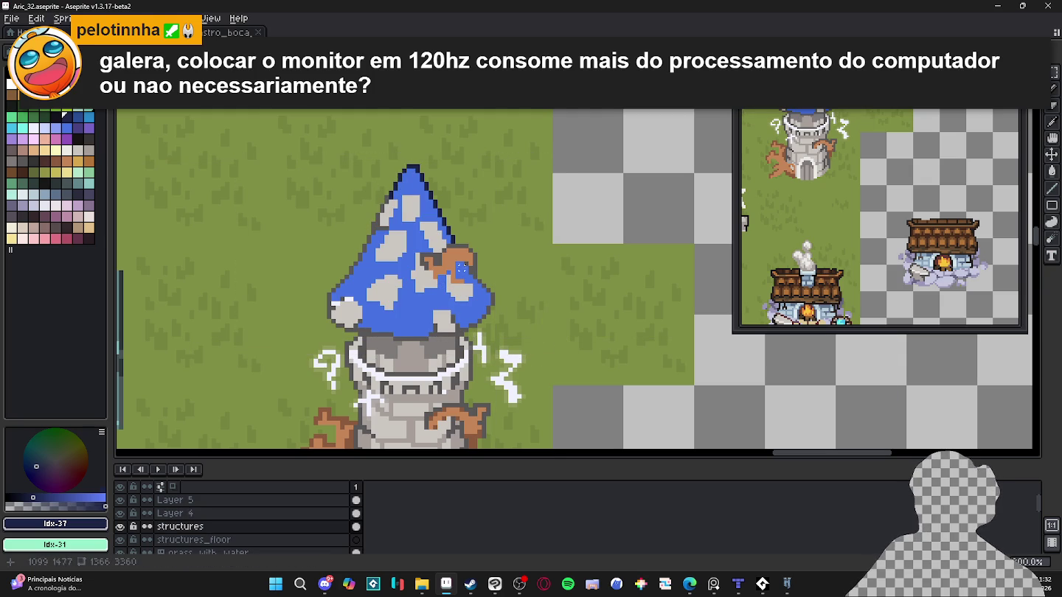
Outline the roof's left edge in dark navy and rectangle-select the whole blue roof.
scroll(420, 200, up, 1)
scroll(421, 200, up, 1)
alt+click(421, 201)
drag(417, 222, 390, 269)
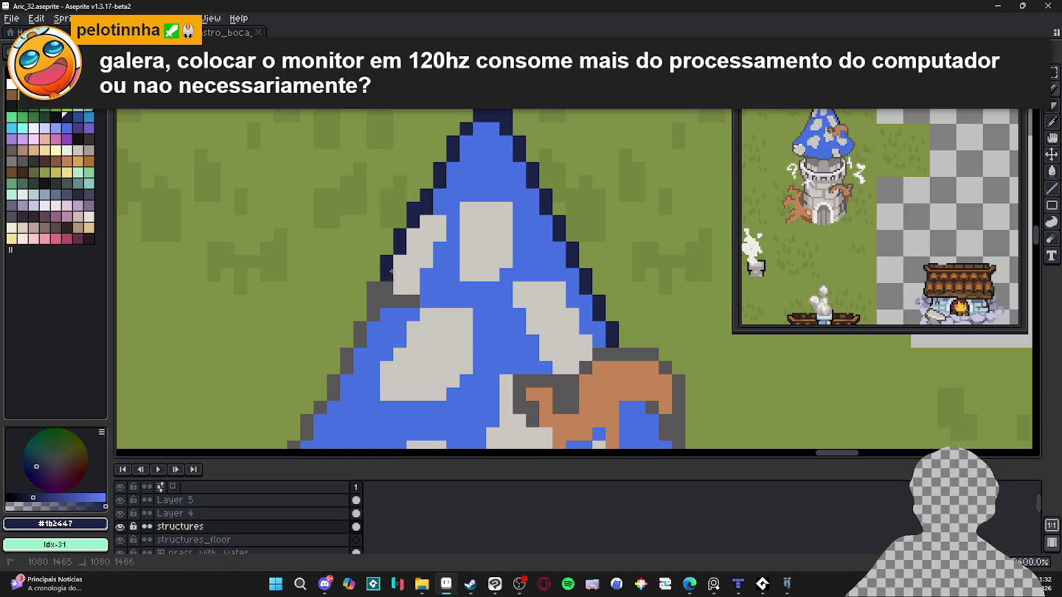
scroll(404, 248, down, 1)
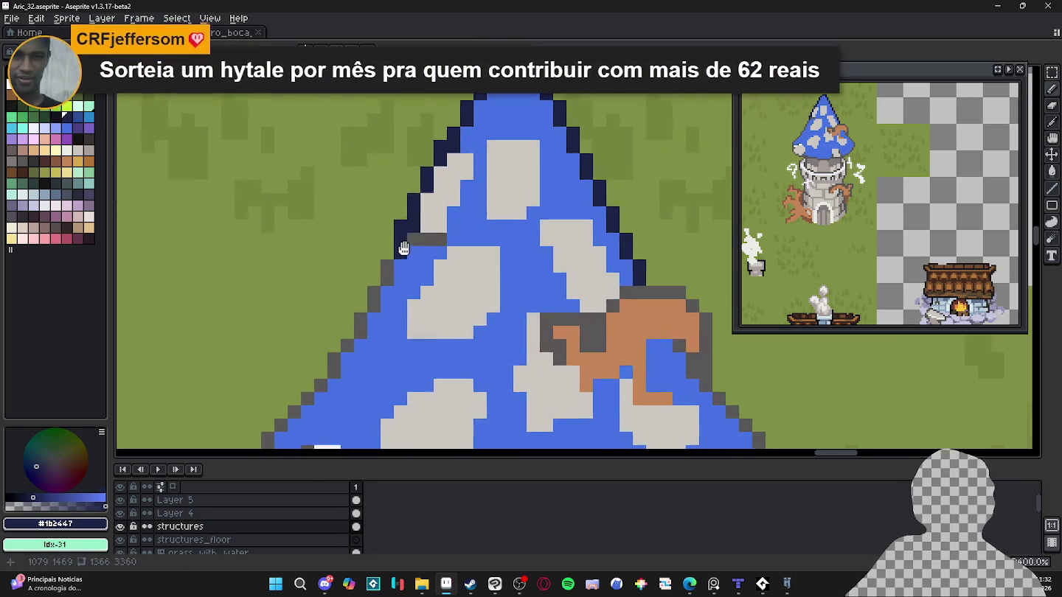
drag(407, 244, 423, 200)
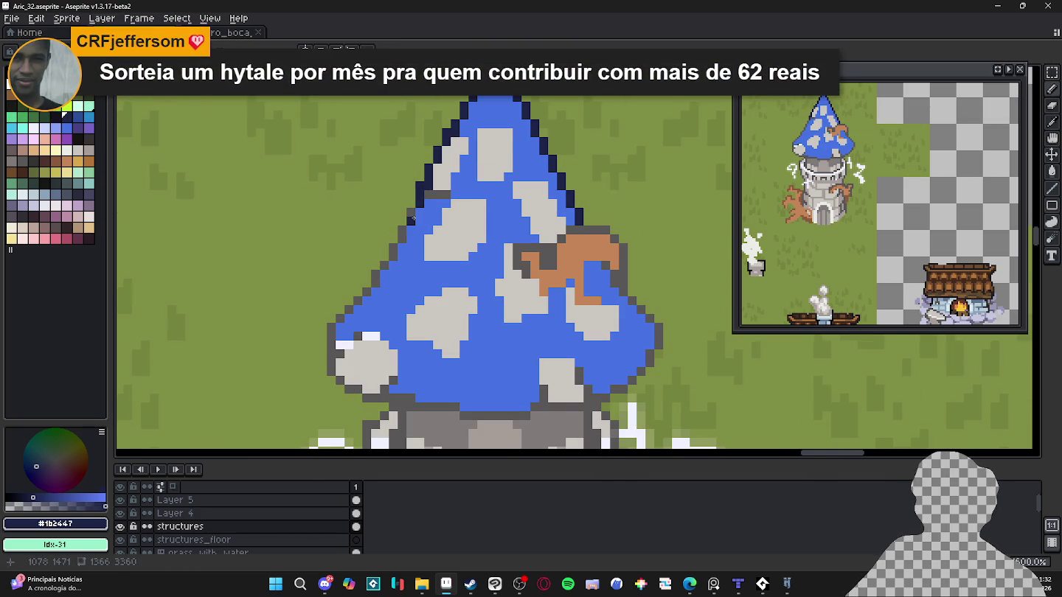
scroll(413, 218, down, 2)
key(m)
drag(307, 122, 561, 318)
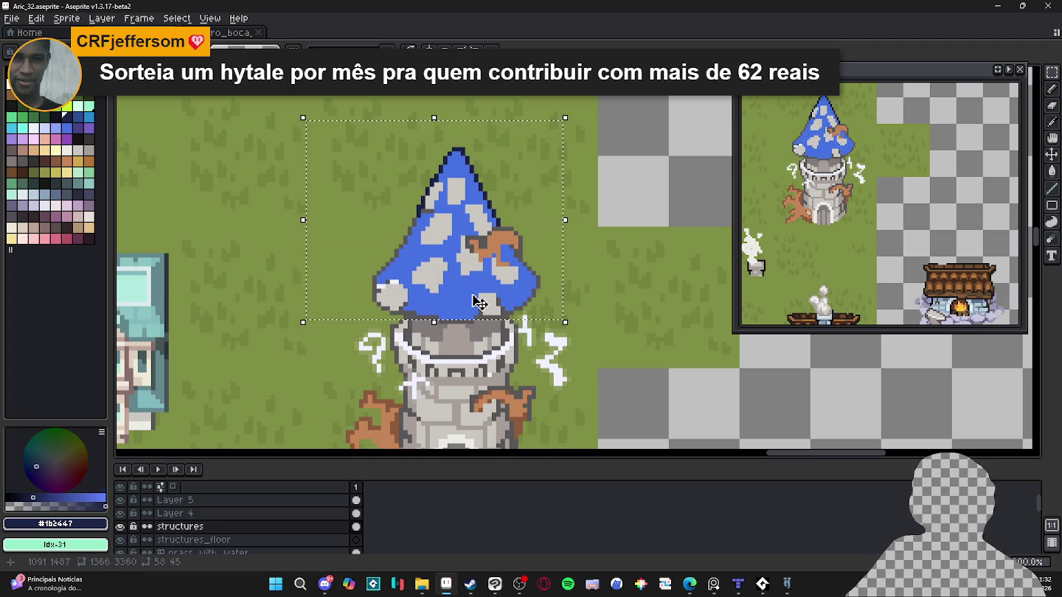
Bucket-fill the roof's grey side and bottom outline with dark navy #1b2447.
scroll(493, 319, up, 1)
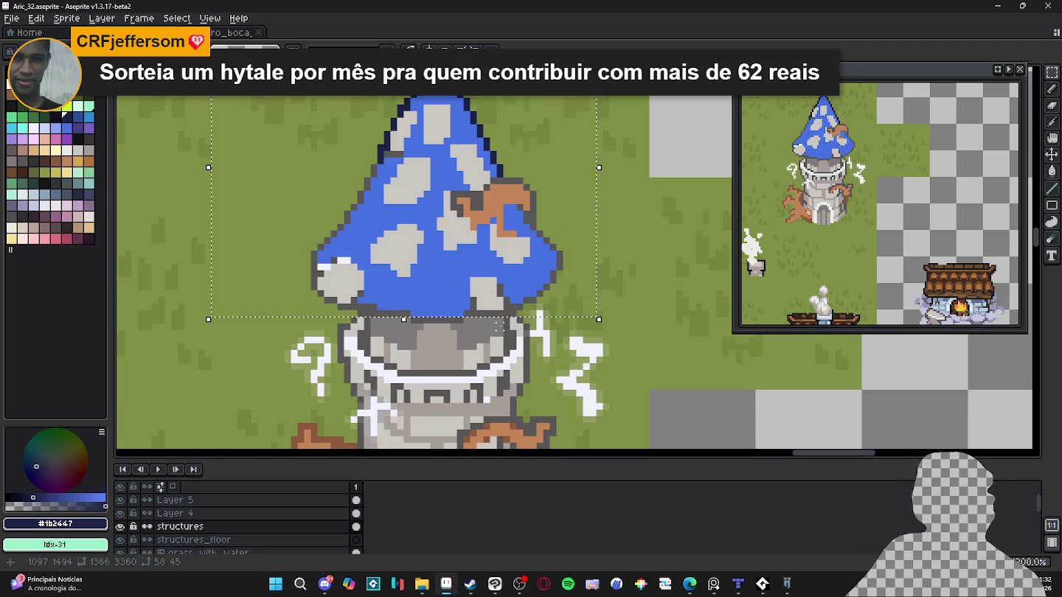
scroll(508, 323, up, 1)
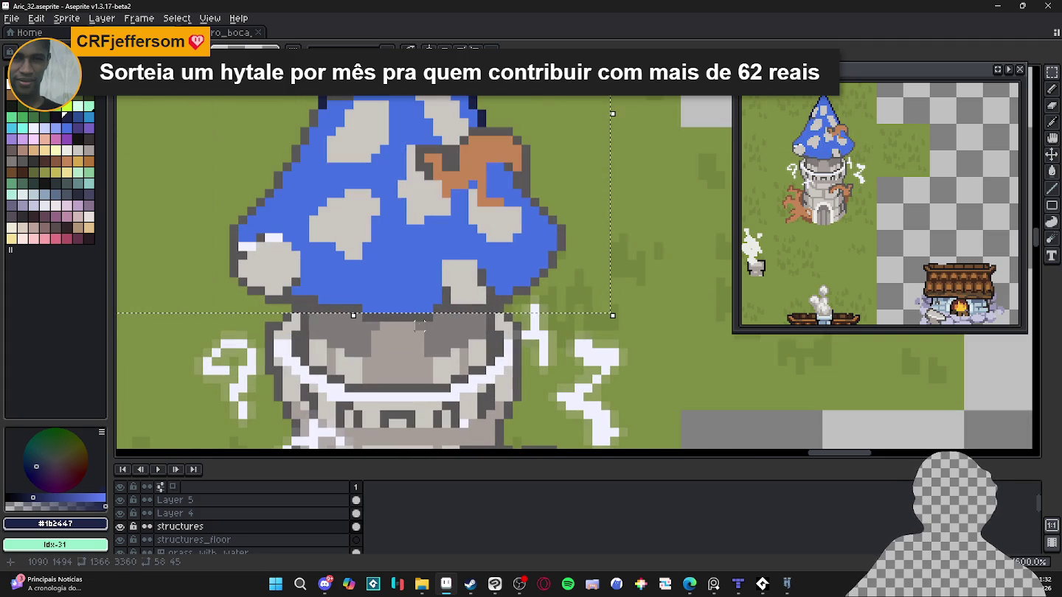
scroll(323, 310, down, 1)
key(b)
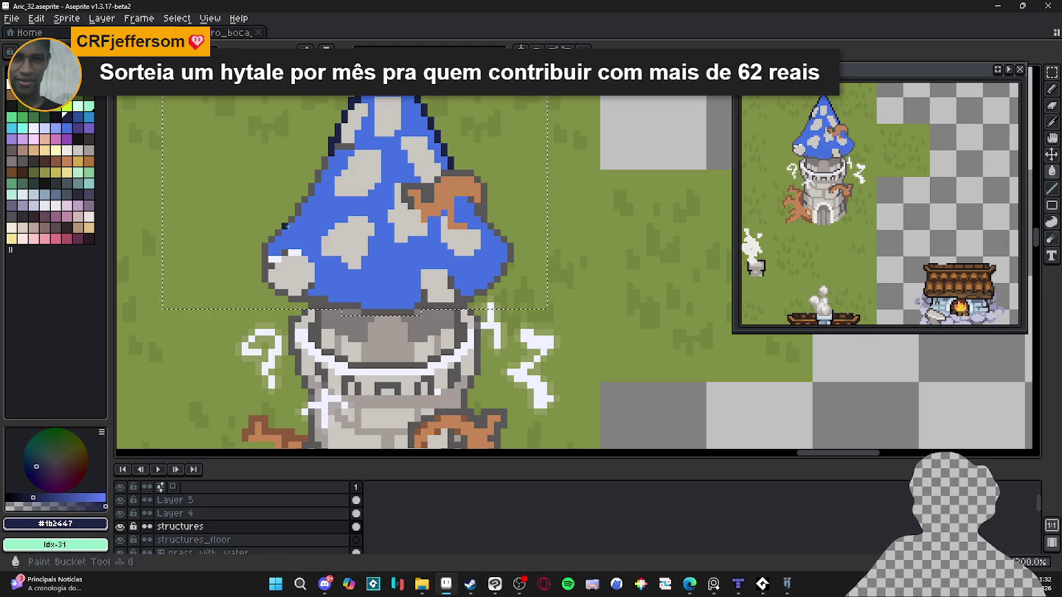
key(g)
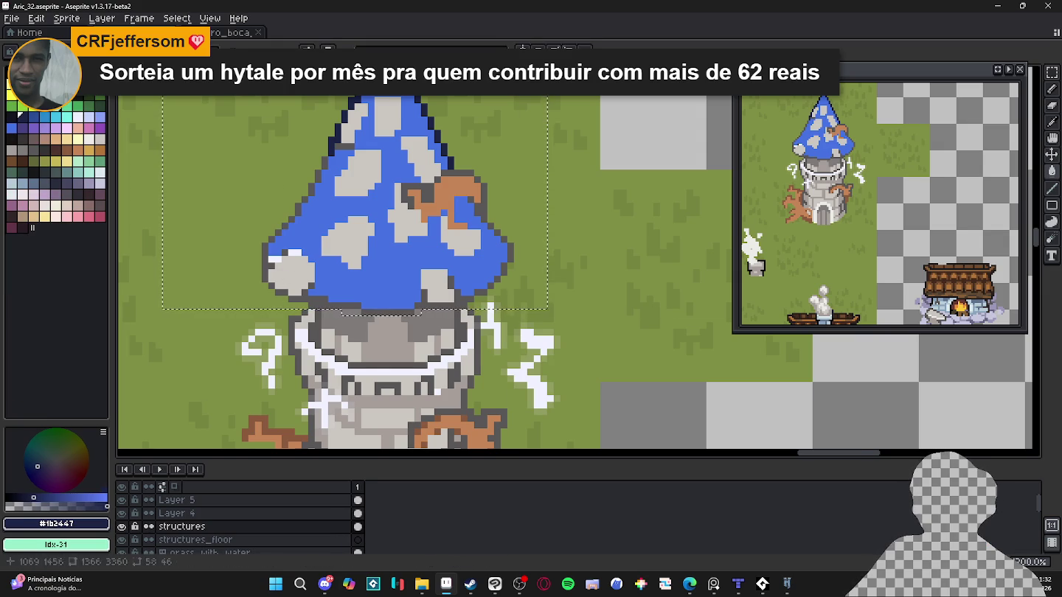
click(326, 164)
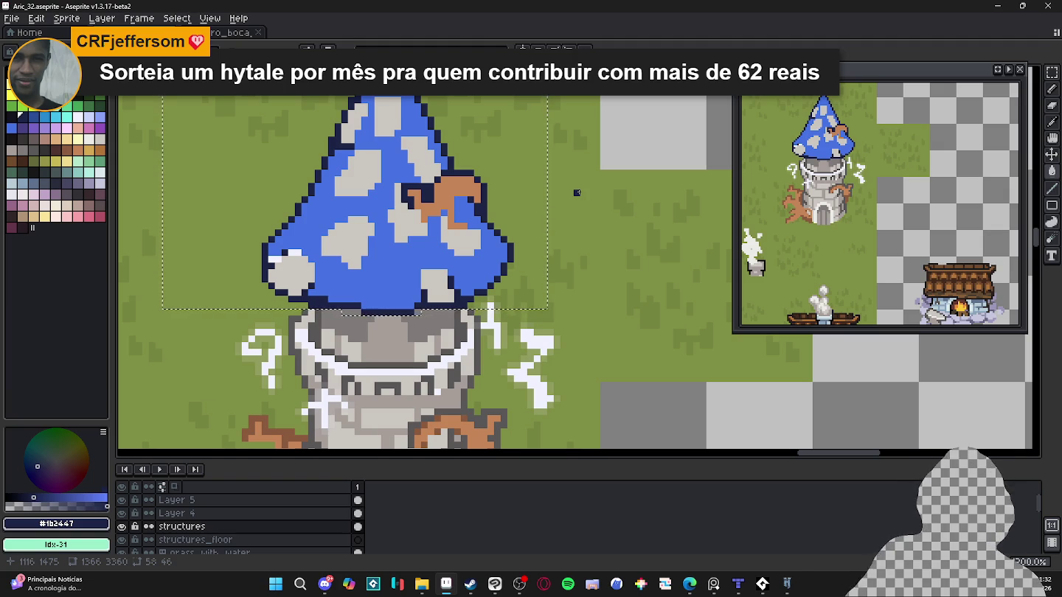
scroll(398, 272, down, 3)
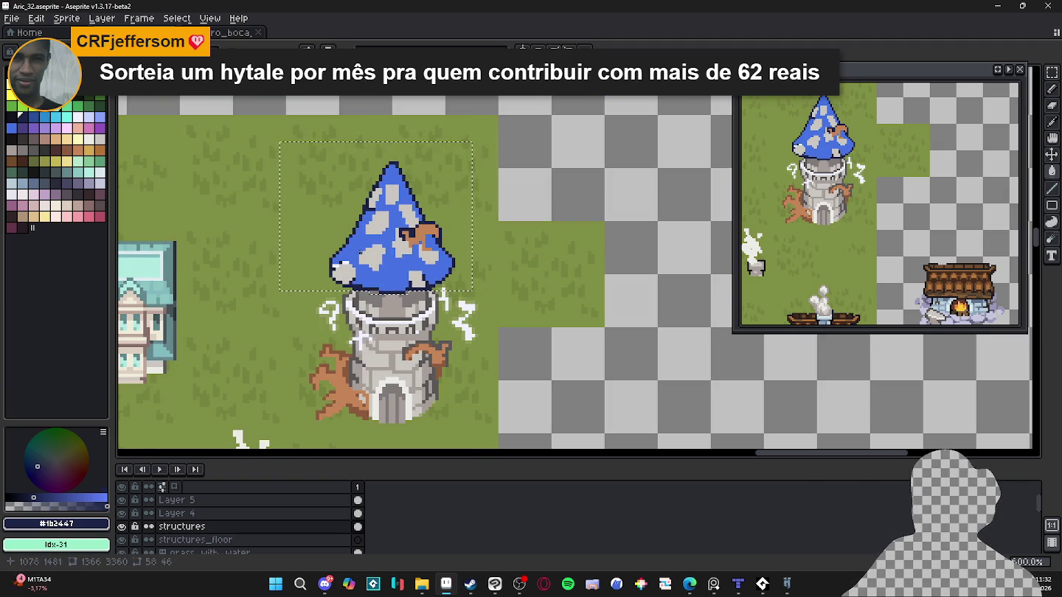
Paint the roof's lower-left highlight blue and add dark navy outline pixels beside the grey patch.
scroll(304, 266, up, 4)
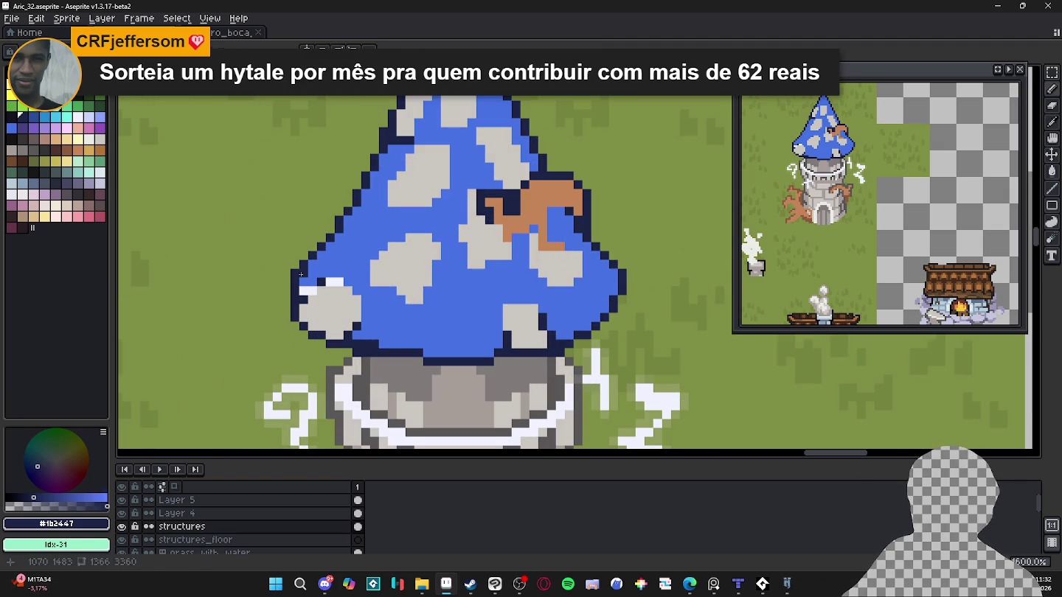
scroll(331, 299, down, 3)
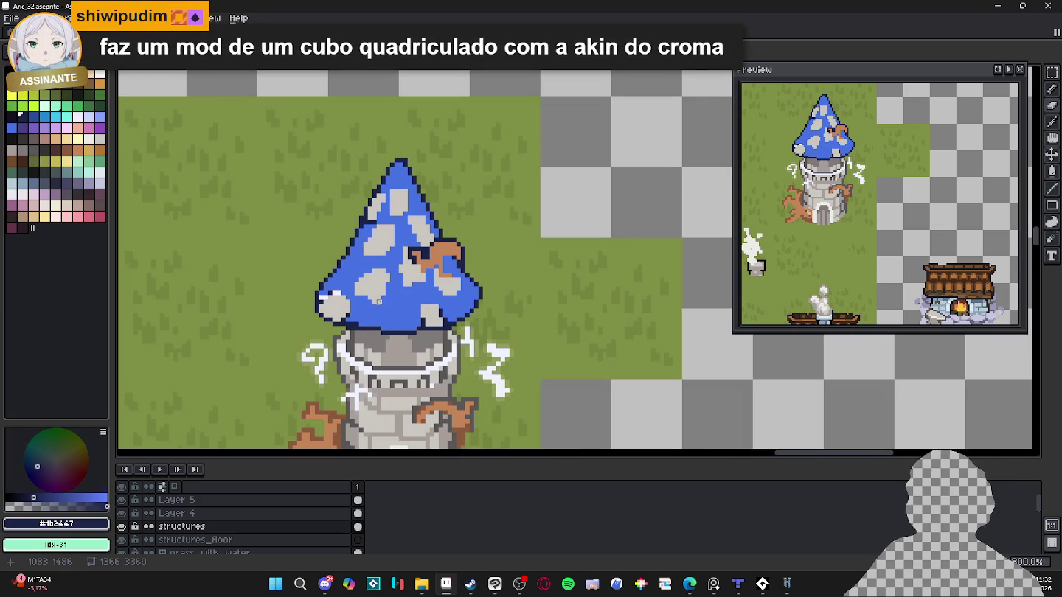
scroll(437, 297, up, 3)
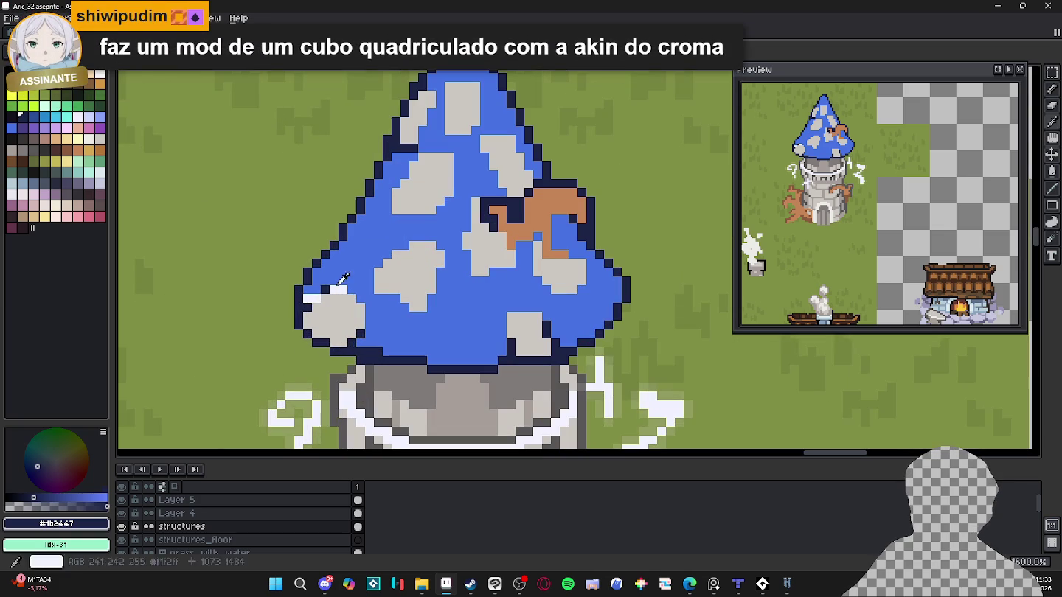
alt+click(436, 297)
drag(339, 289, 308, 299)
click(314, 300)
alt+click(361, 333)
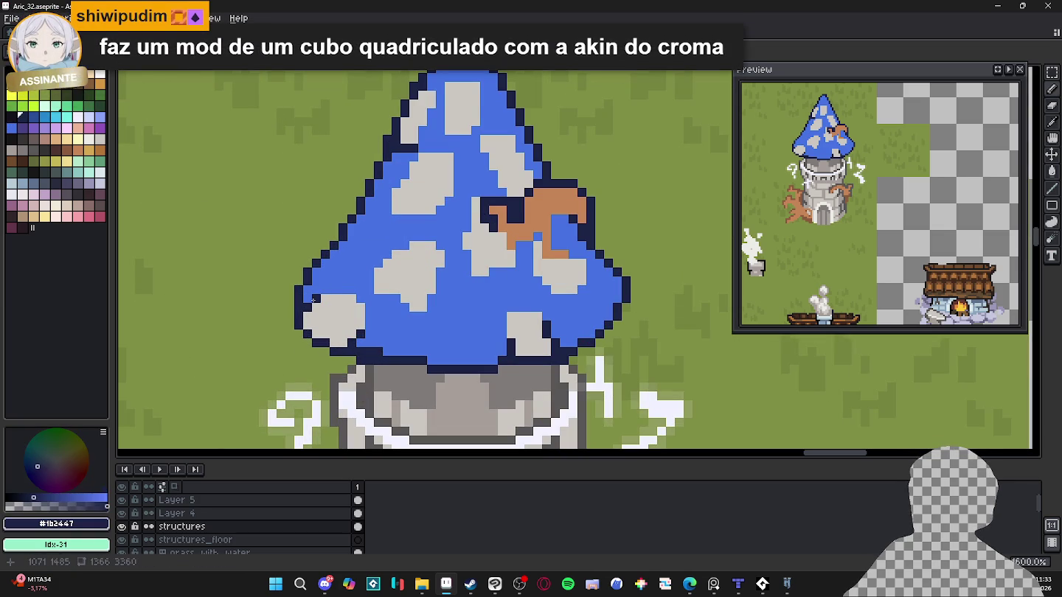
click(367, 320)
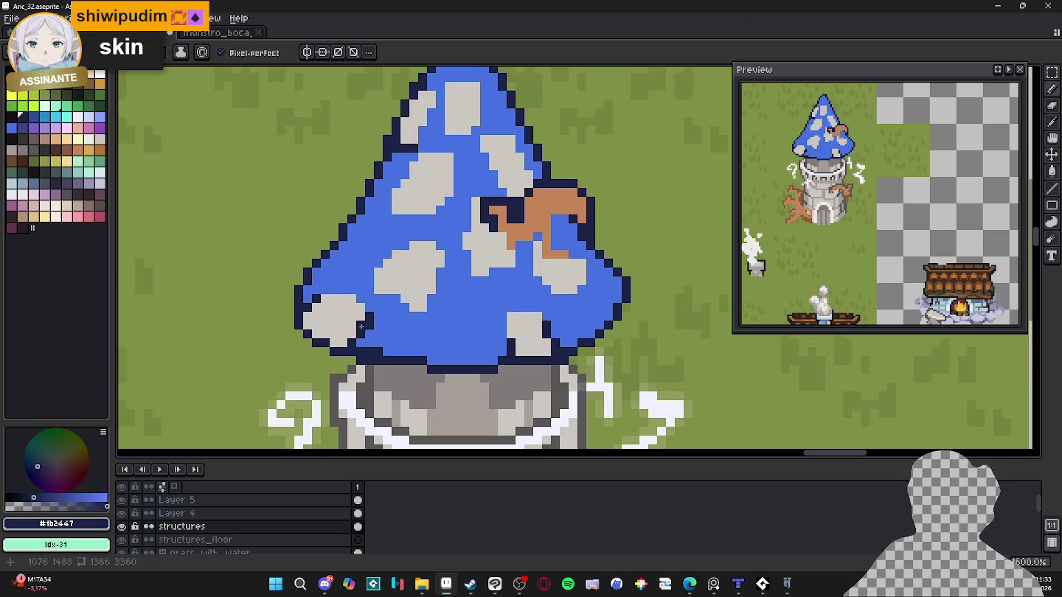
alt+click(359, 327)
alt+click(369, 309)
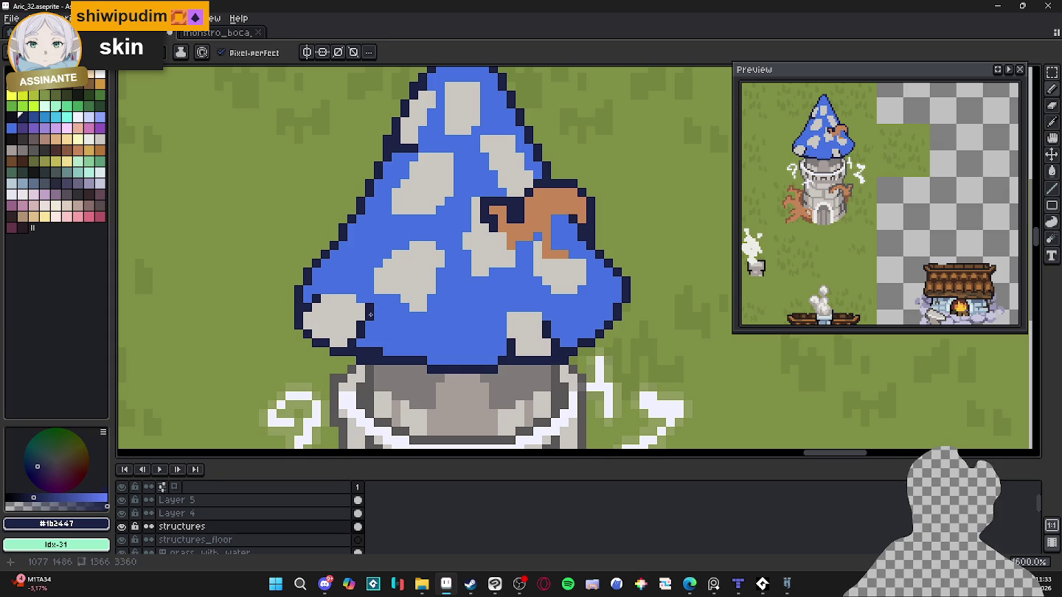
Eyedrop the roof's blue #4572e3 again and clear the selection with Ctrl+D.
scroll(375, 362, up, 1)
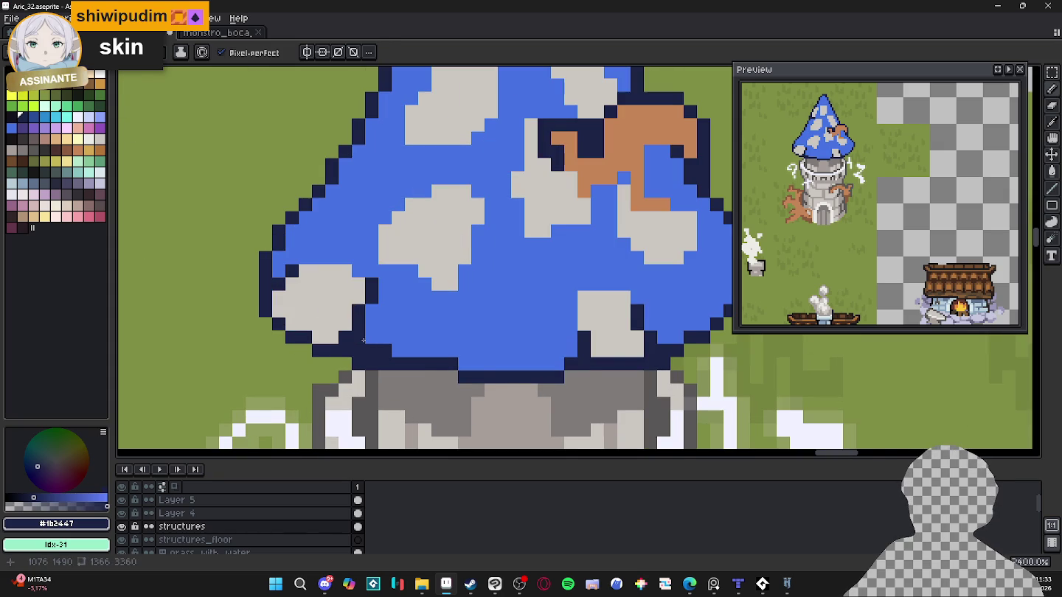
scroll(373, 353, down, 2)
scroll(493, 347, up, 1)
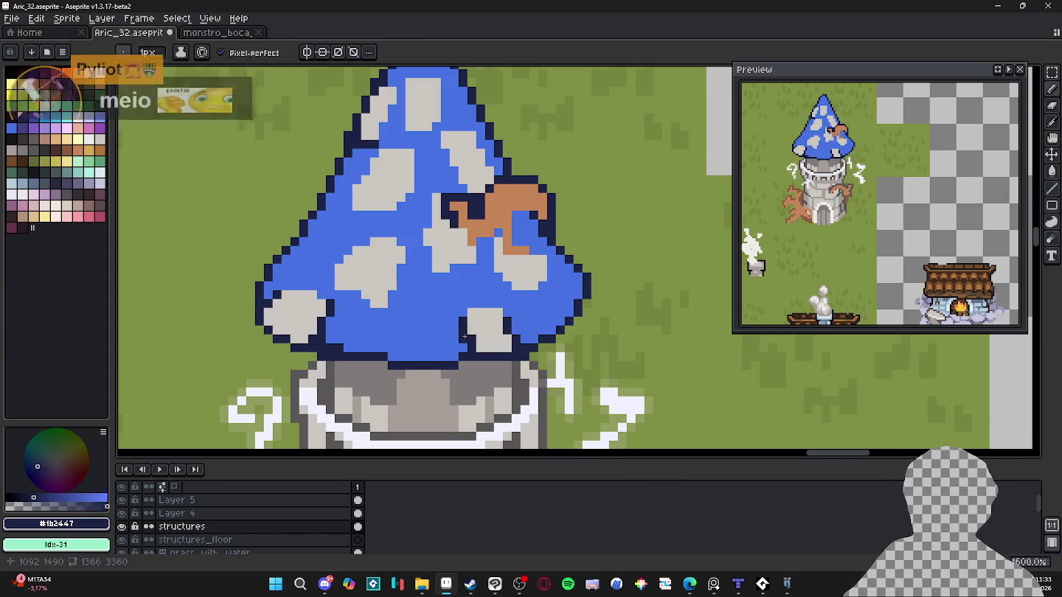
scroll(466, 335, down, 1)
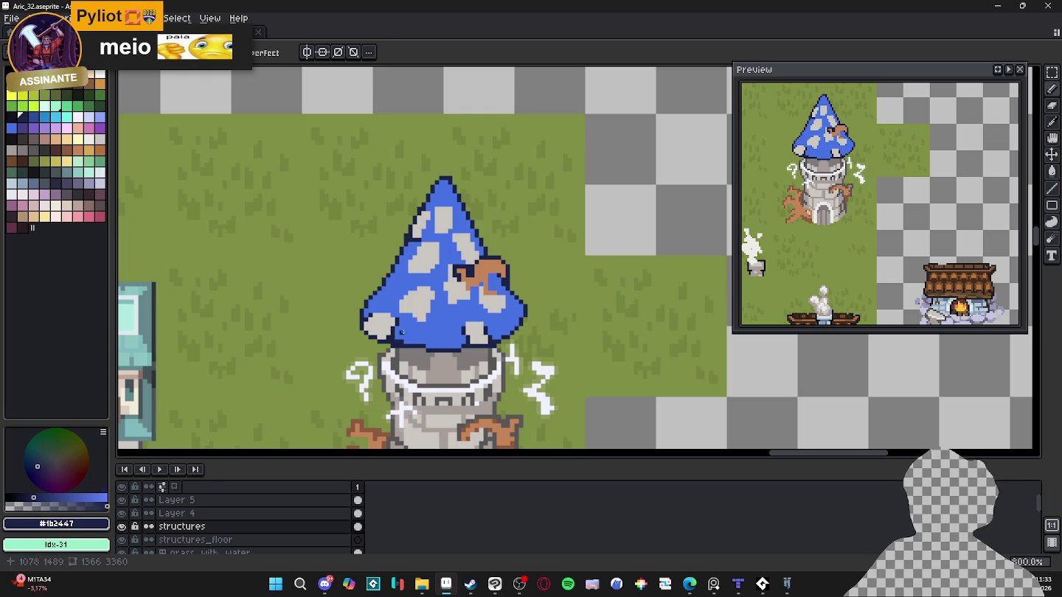
scroll(417, 342, up, 1)
alt+click(411, 309)
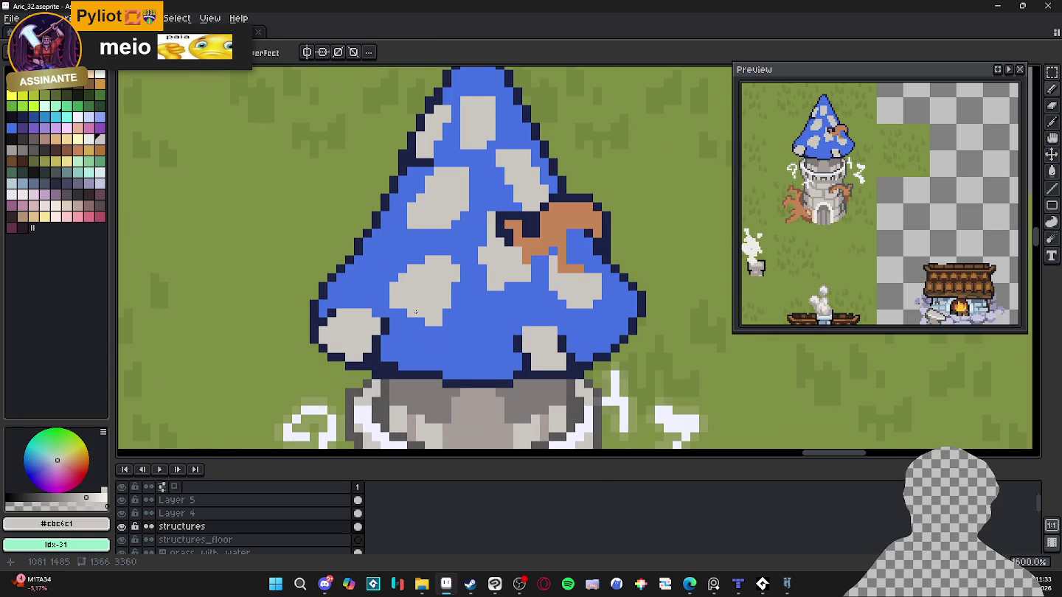
scroll(461, 369, up, 2)
scroll(463, 375, down, 5)
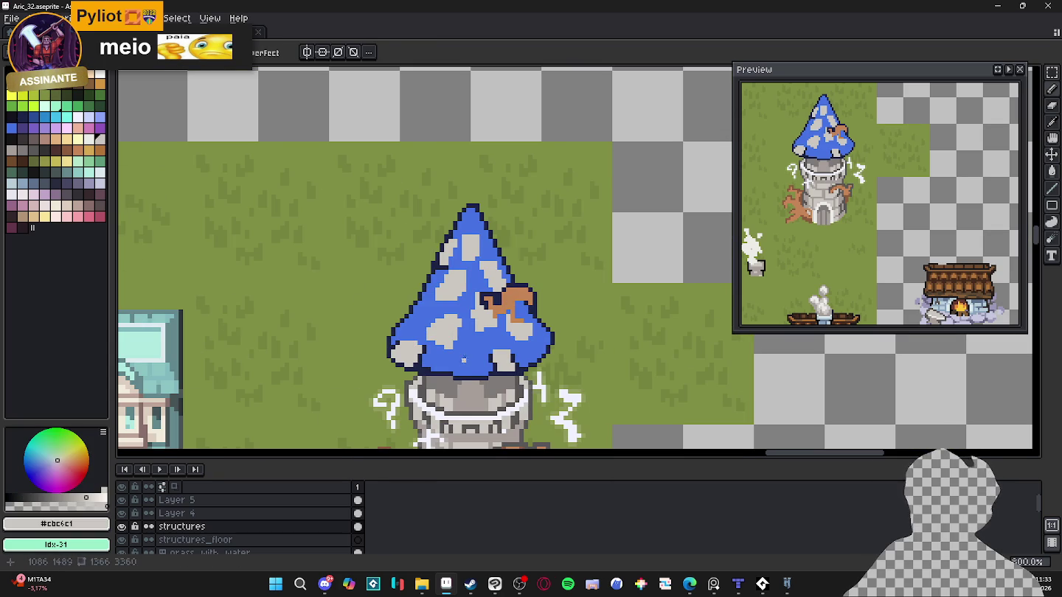
scroll(436, 247, up, 3)
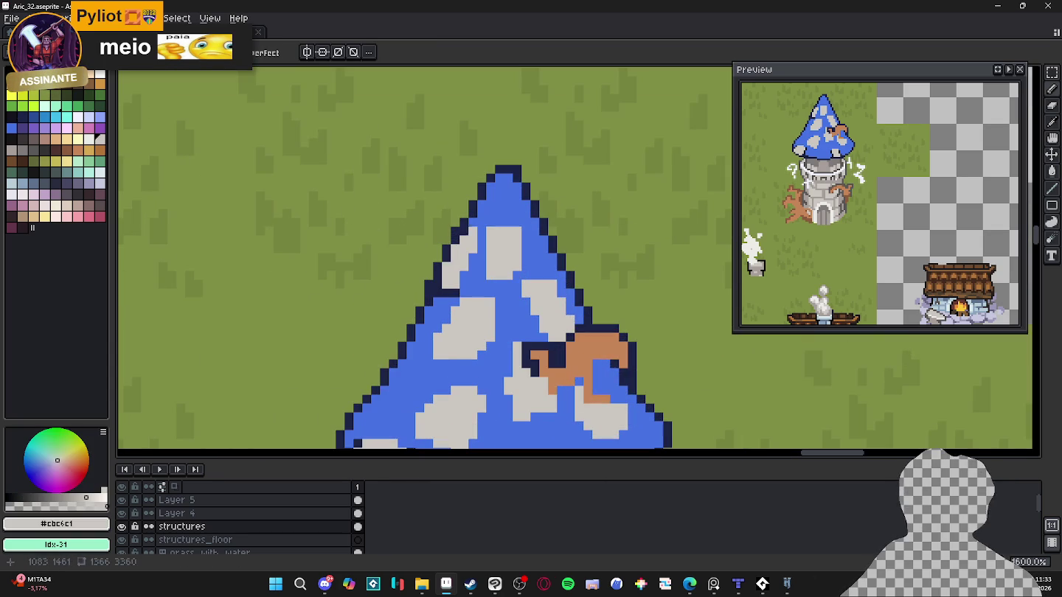
alt+click(465, 231)
key(ctrl+d)
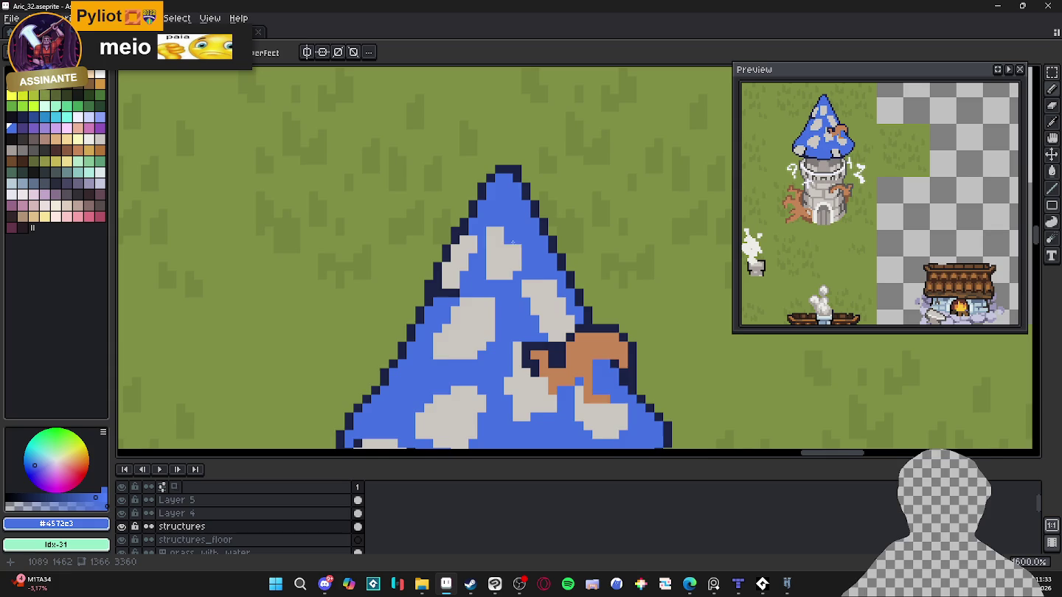
Paint the grey patches along the roof's bottom and lower-left in solid blue.
scroll(514, 238, down, 1)
scroll(509, 248, down, 1)
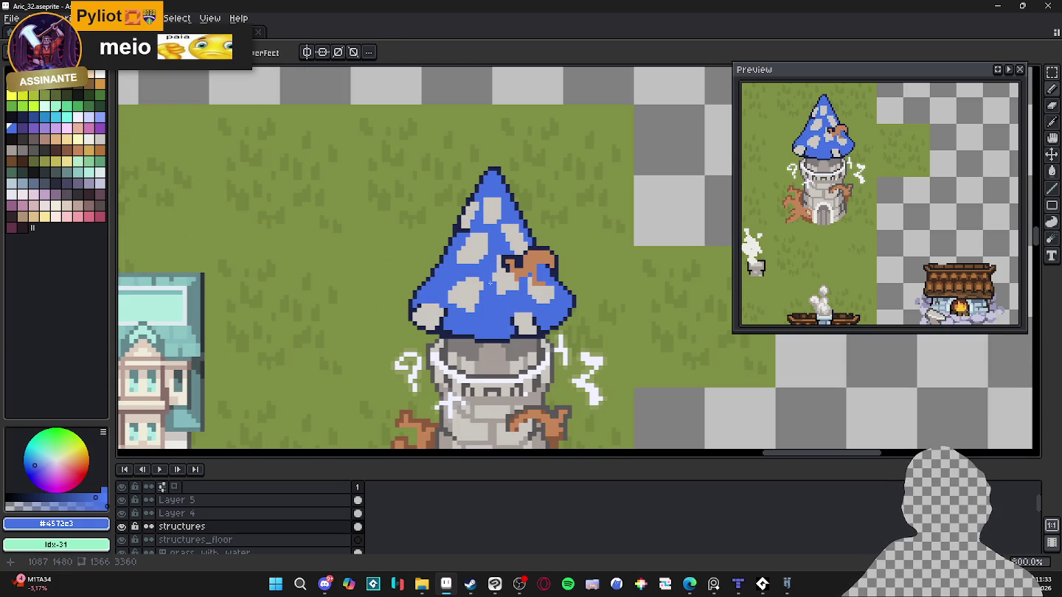
scroll(497, 275, up, 1)
scroll(517, 320, up, 1)
mouse_move(516, 319)
mouse_down()
mouse_move(572, 347)
mouse_move(522, 348)
mouse_up()
mouse_move(373, 335)
mouse_down()
mouse_move(413, 340)
mouse_move(443, 324)
mouse_up()
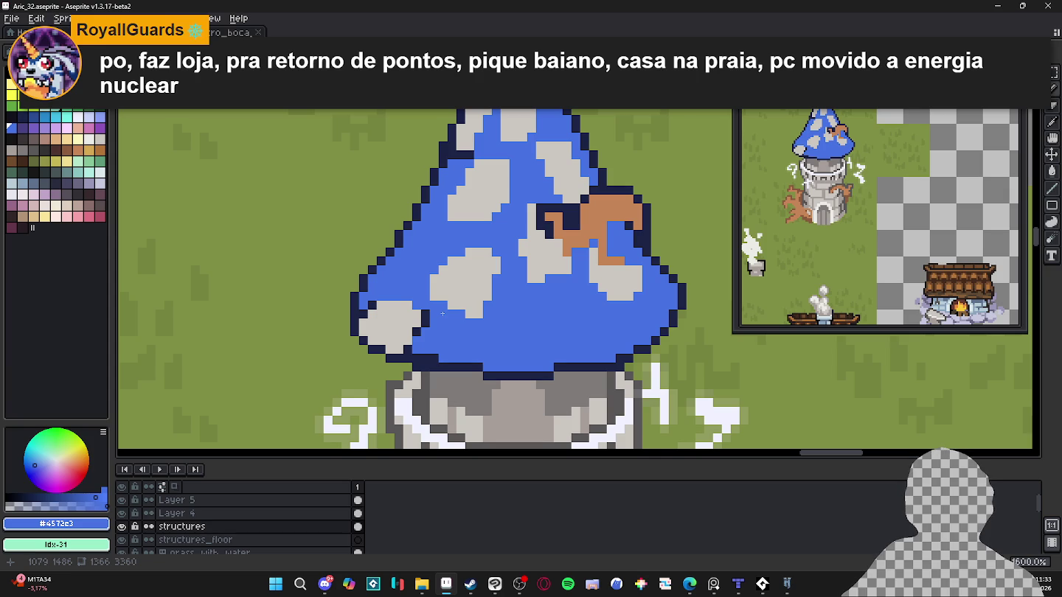
mouse_move(415, 309)
mouse_down()
mouse_move(399, 346)
mouse_move(401, 328)
mouse_move(386, 339)
mouse_move(368, 308)
mouse_move(399, 309)
mouse_up()
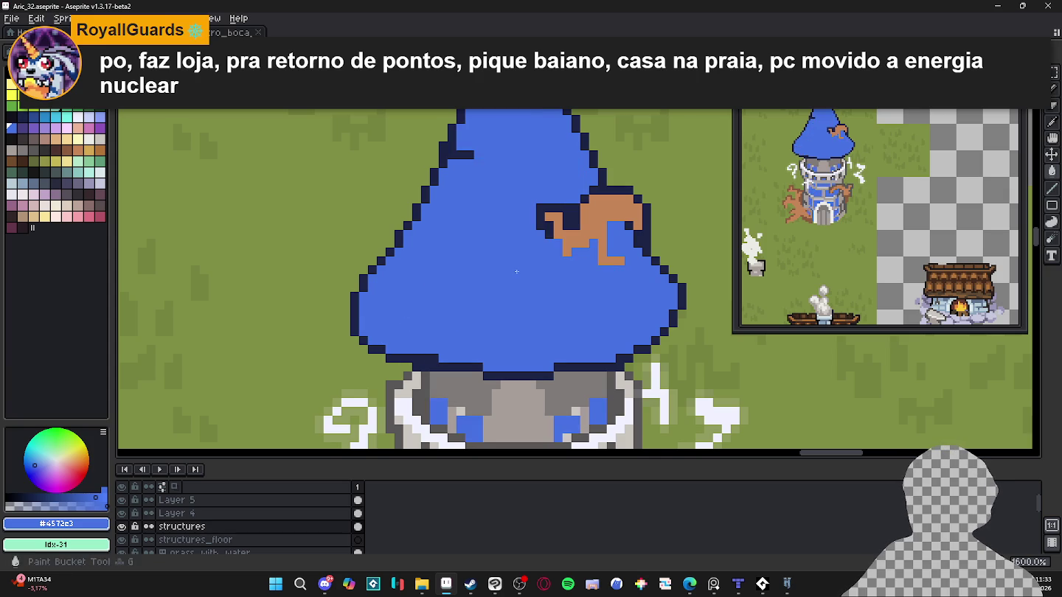
Paint-bucket fill the seven remaining grey patches on the tower's roof with blue.
key(g)
click(495, 191)
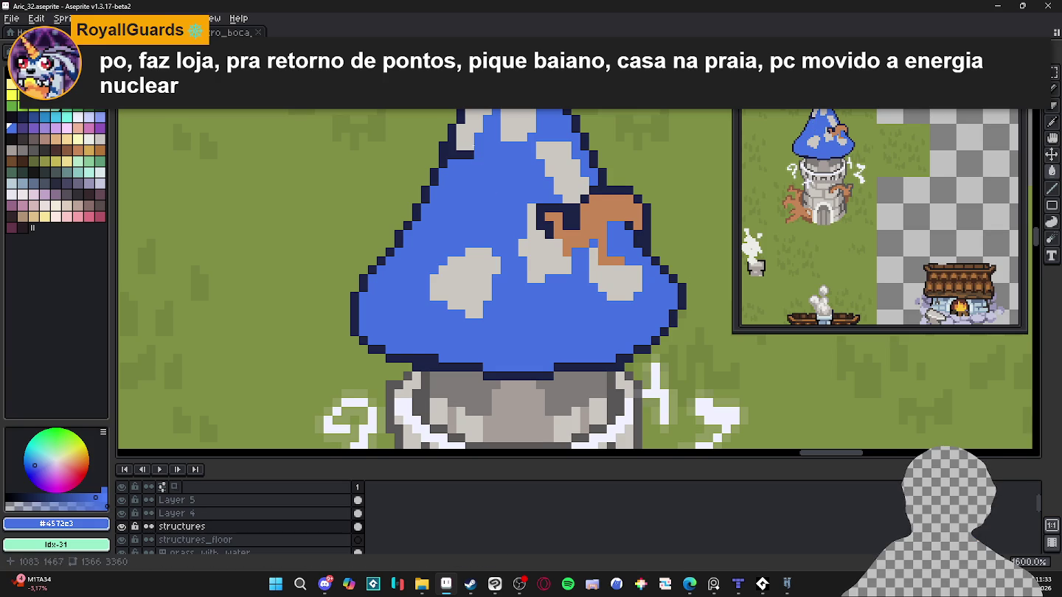
click(472, 131)
click(508, 128)
click(562, 176)
click(545, 243)
click(615, 276)
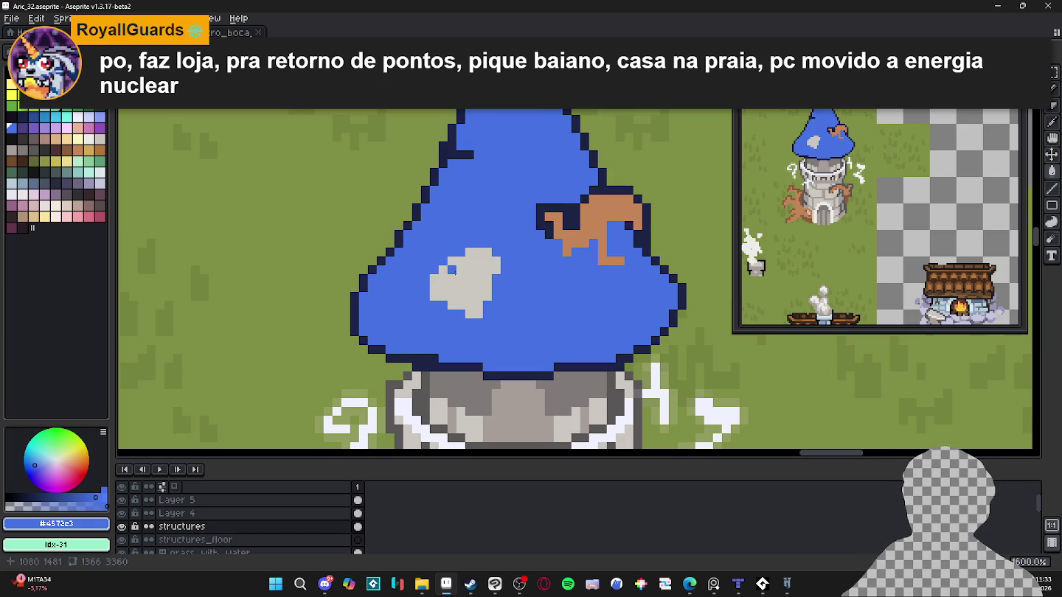
click(465, 284)
scroll(469, 277, down, 3)
scroll(469, 276, up, 2)
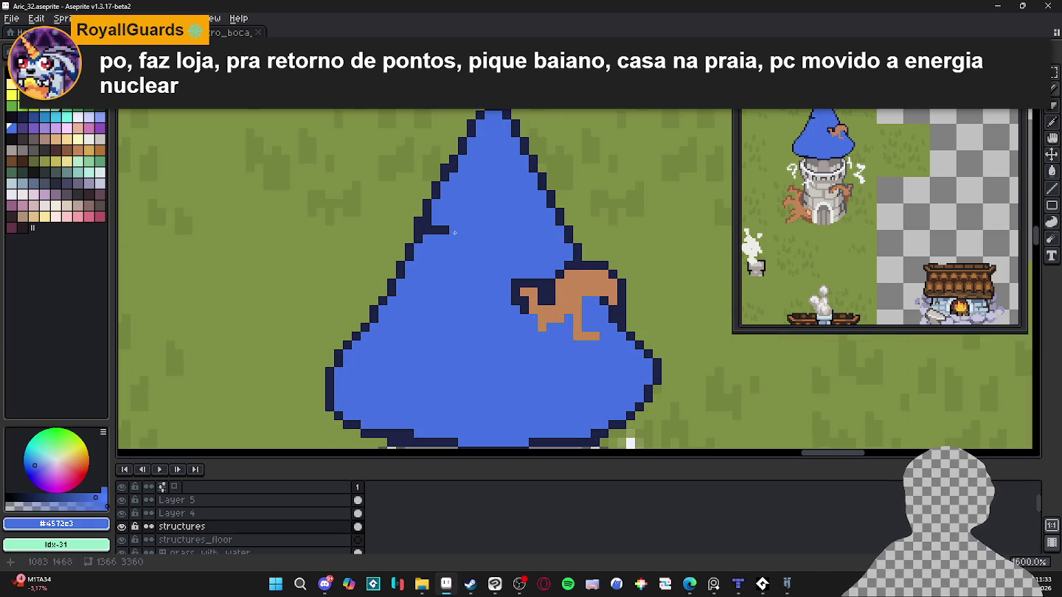
Remove the stray dark notch on the roof's left edge and pick up the dark navy outline colour.
drag(442, 234, 428, 232)
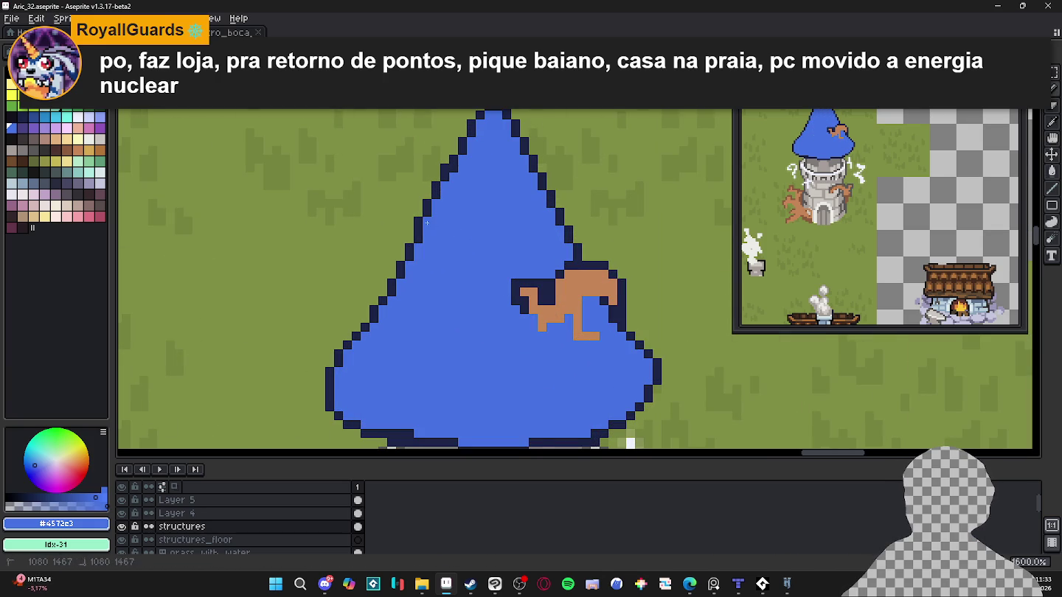
scroll(426, 222, down, 2)
scroll(478, 322, up, 2)
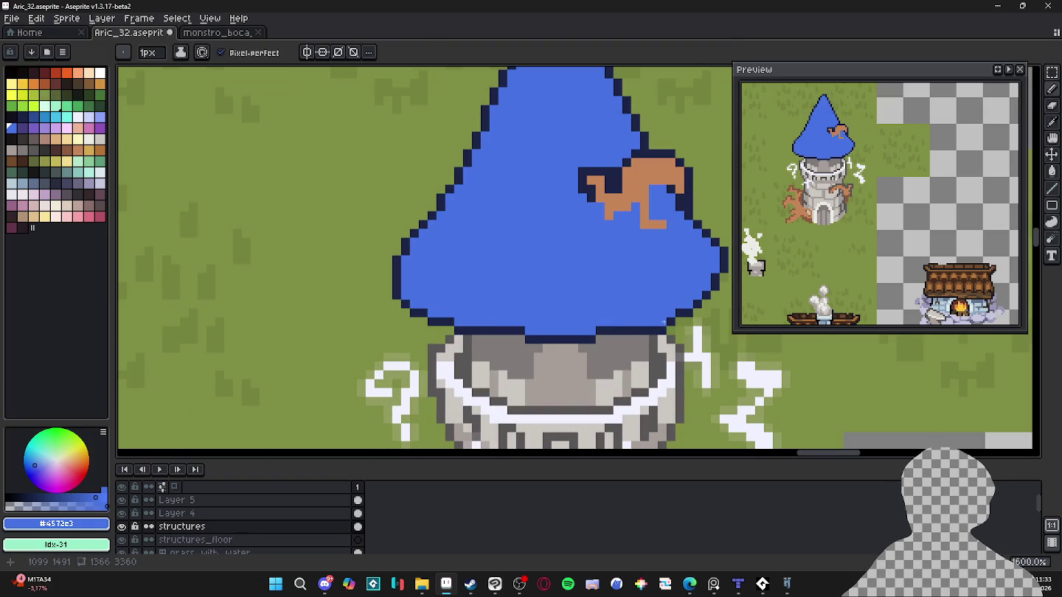
scroll(661, 328, down, 5)
scroll(590, 308, up, 4)
alt+click(590, 309)
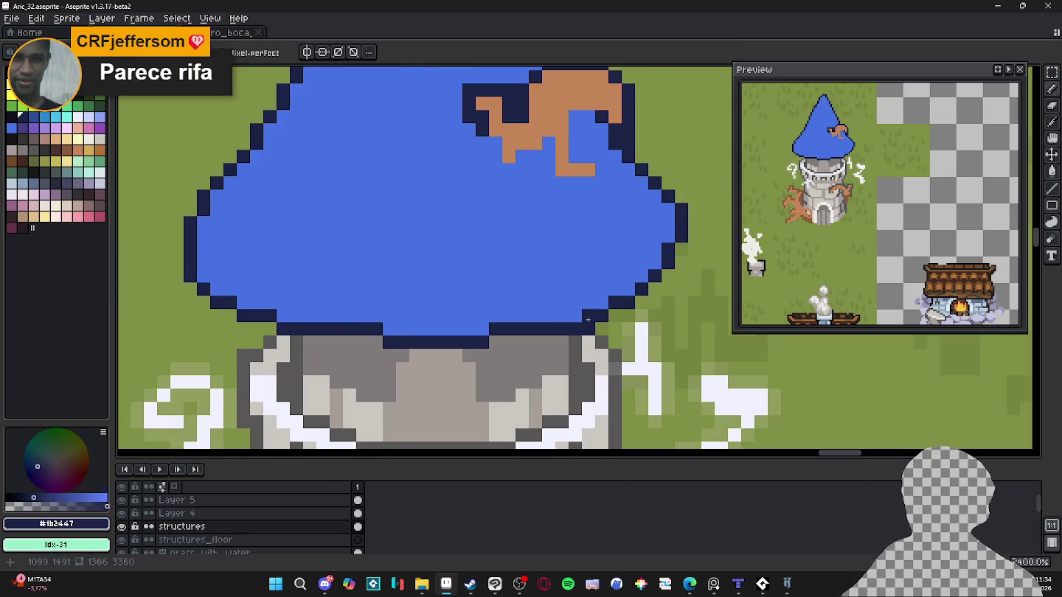
scroll(516, 317, down, 5)
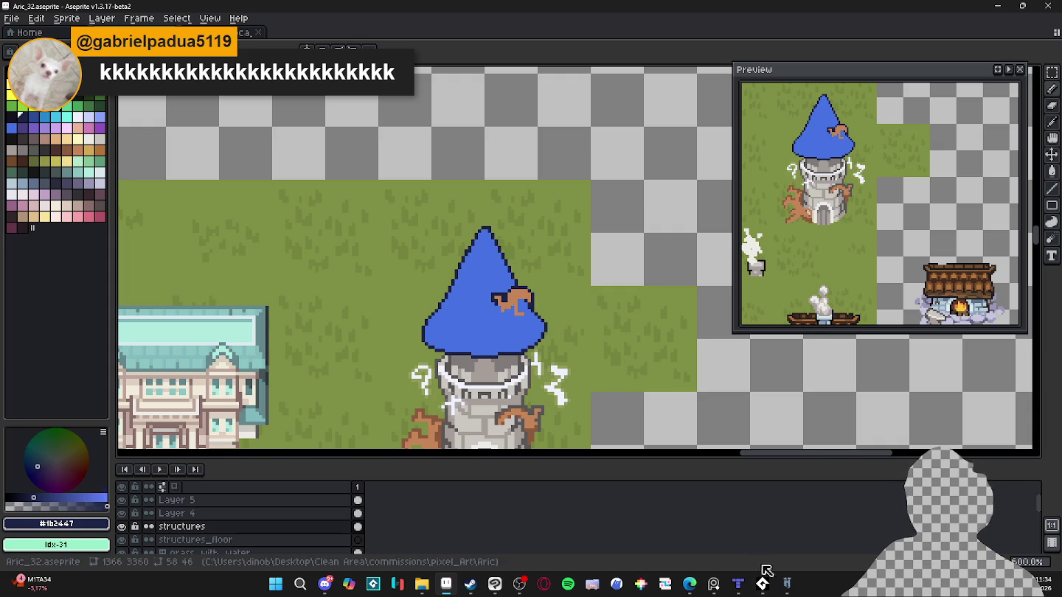
Bring the Hytale Launcher forward and retry RELAUNCH and INSTALL after the download errors.
click(787, 584)
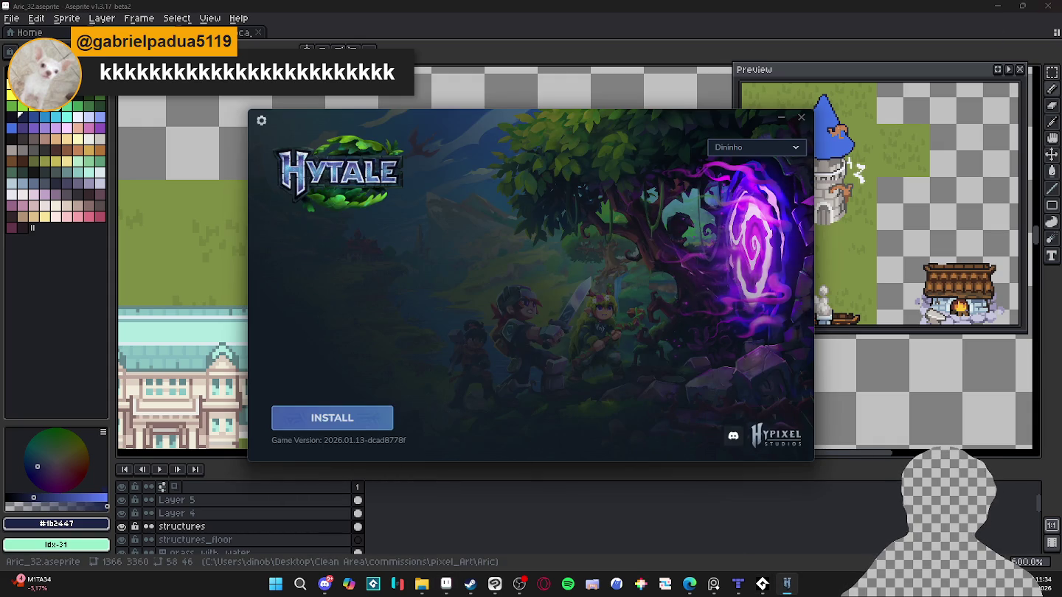
click(531, 350)
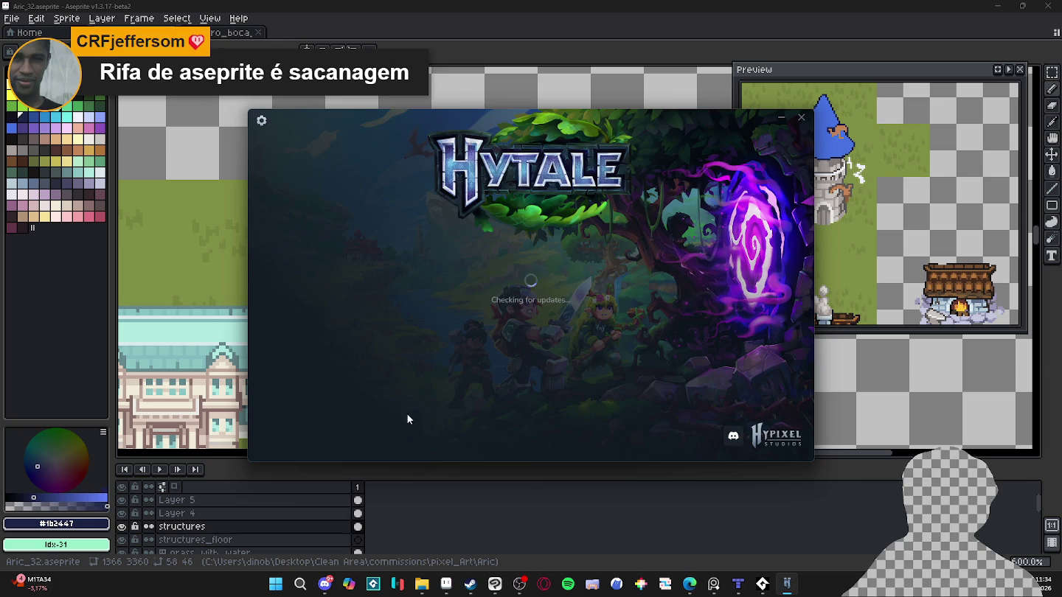
click(376, 415)
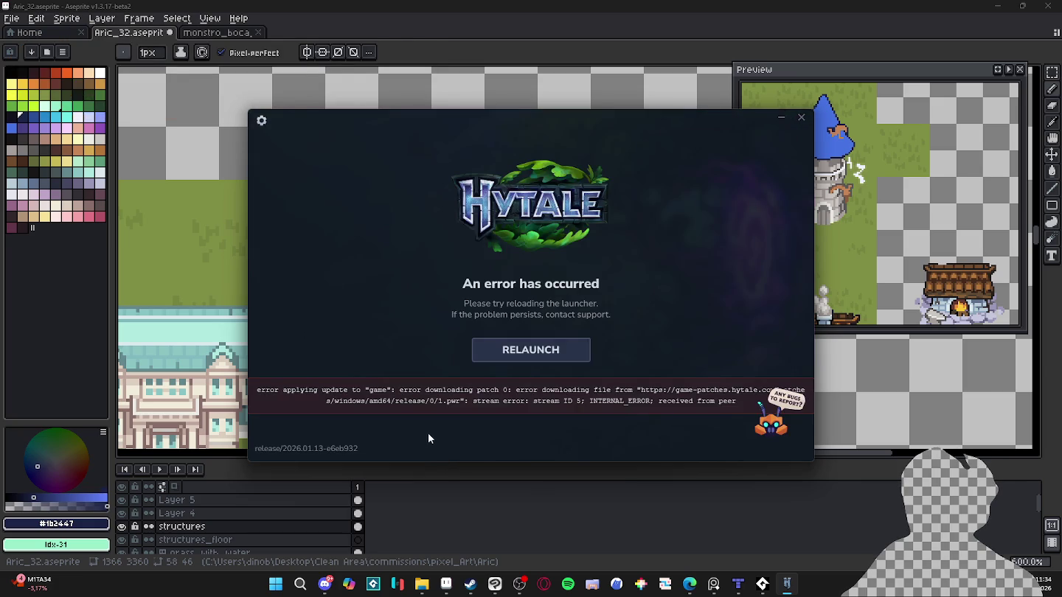
click(561, 350)
click(348, 427)
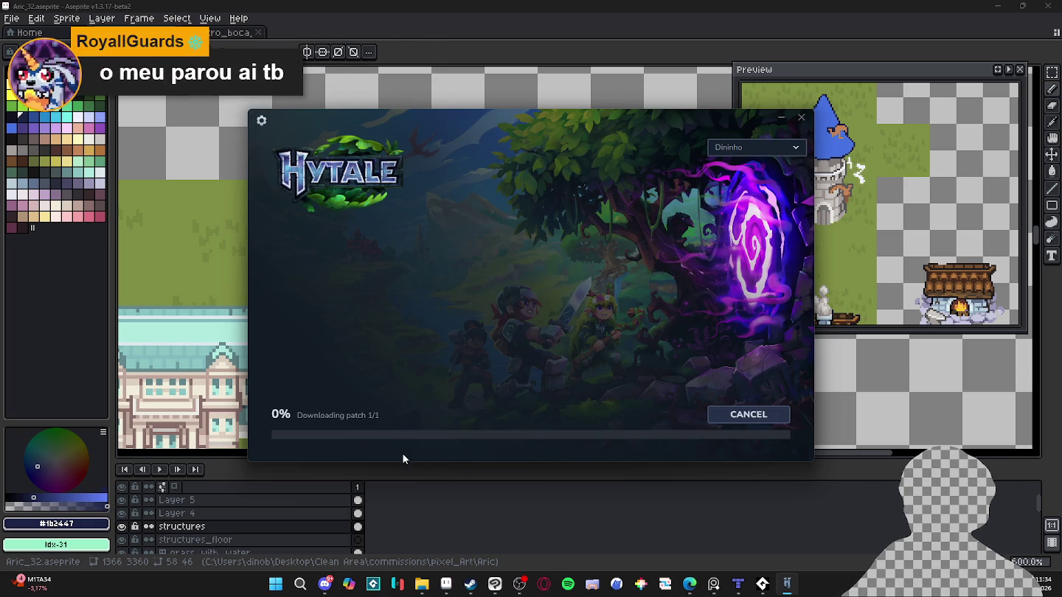
click(545, 349)
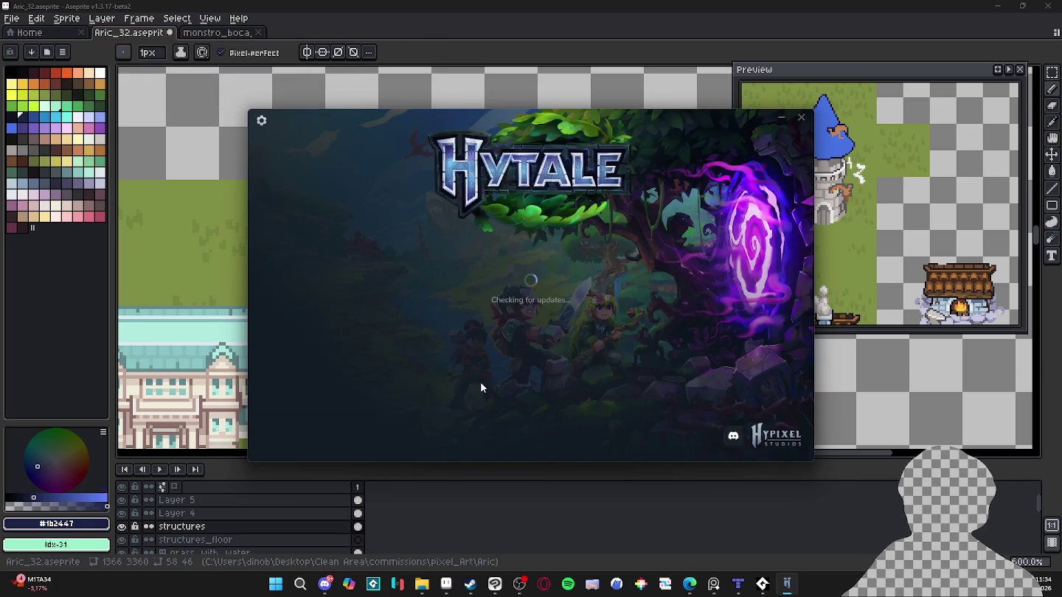
click(347, 431)
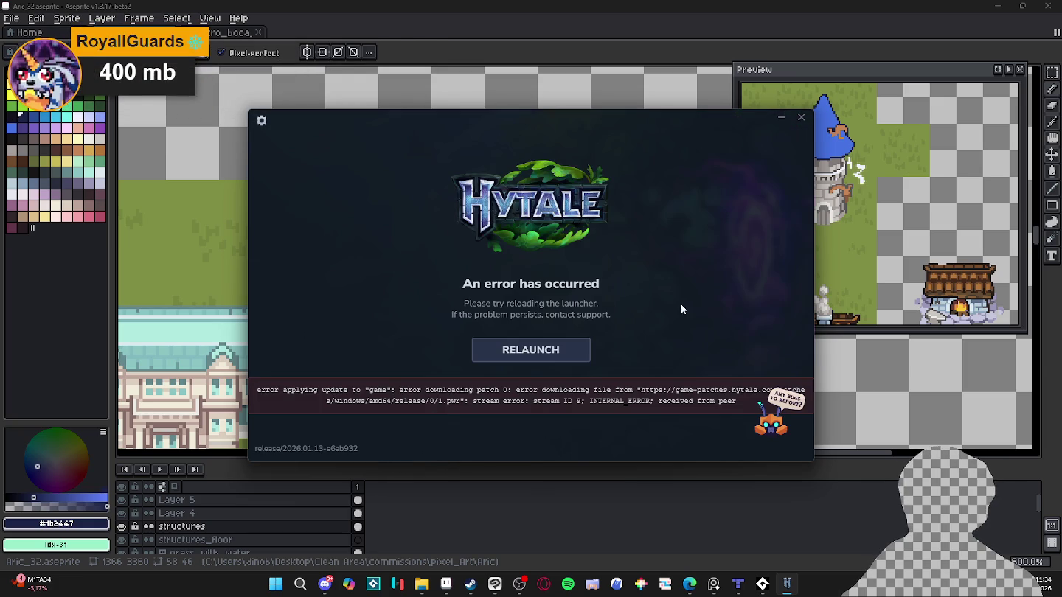
click(802, 123)
click(997, 5)
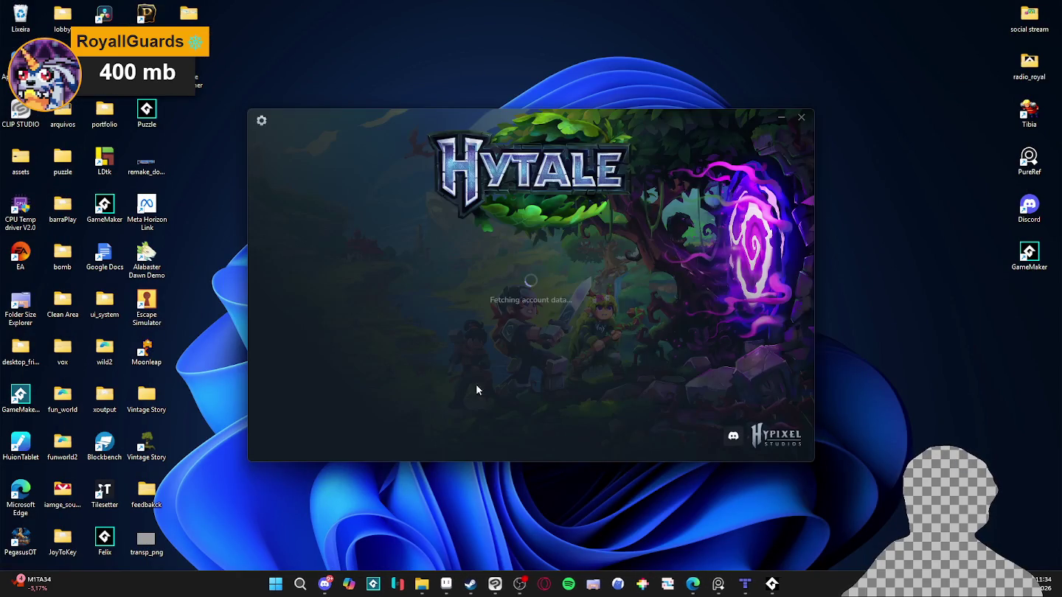
Keep alternating RELAUNCH and INSTALL as the game install keeps failing.
click(376, 421)
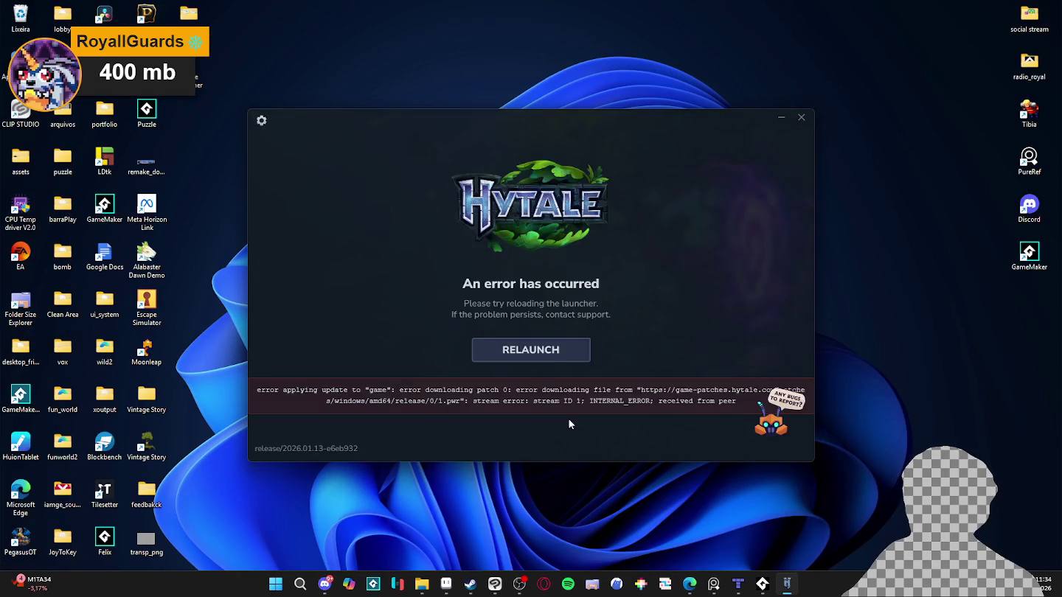
click(543, 351)
click(363, 422)
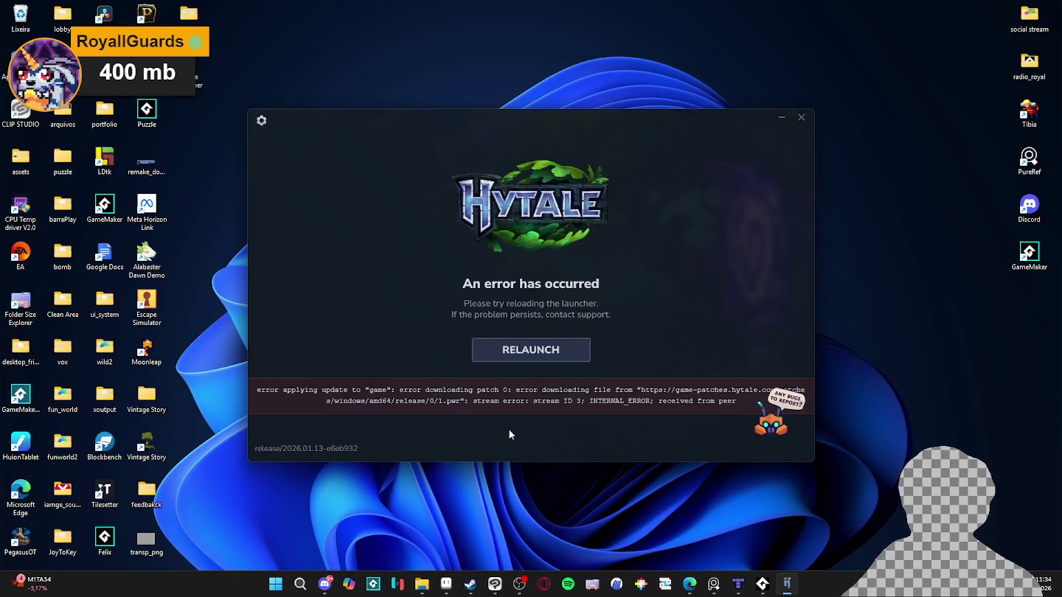
click(528, 344)
click(340, 418)
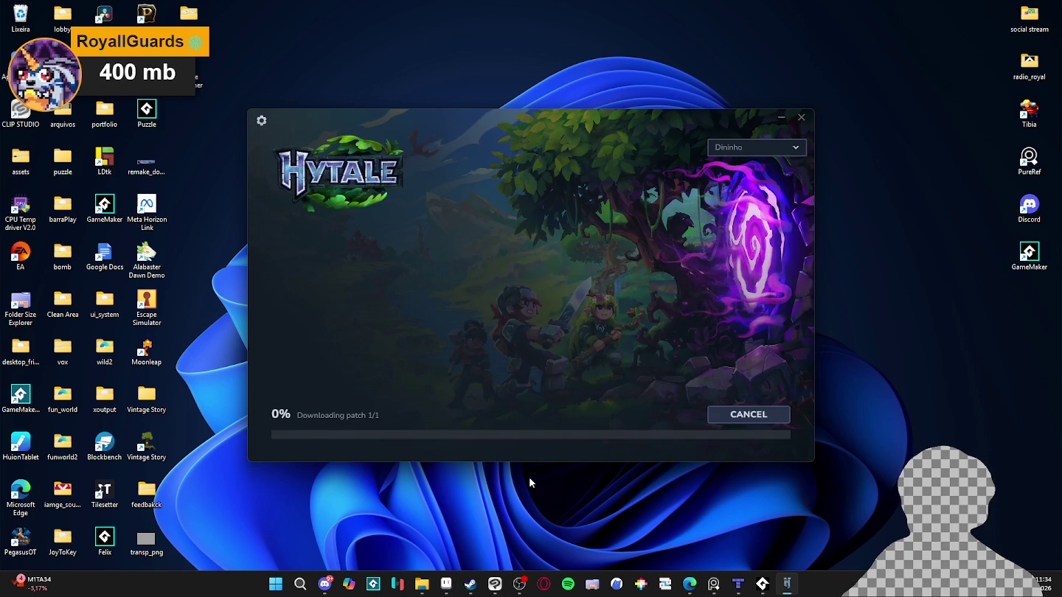
click(502, 354)
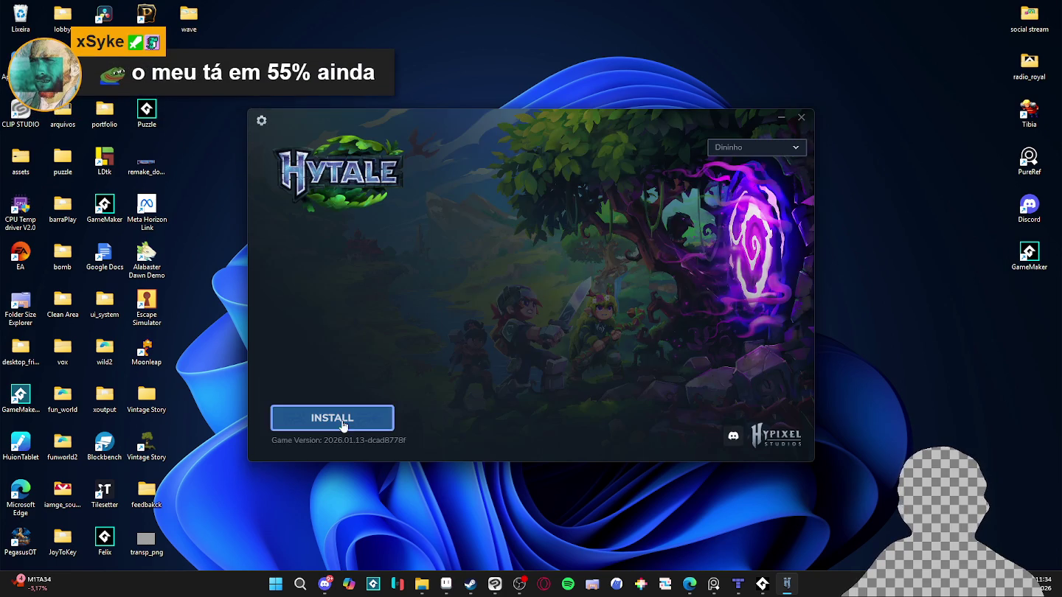
click(334, 418)
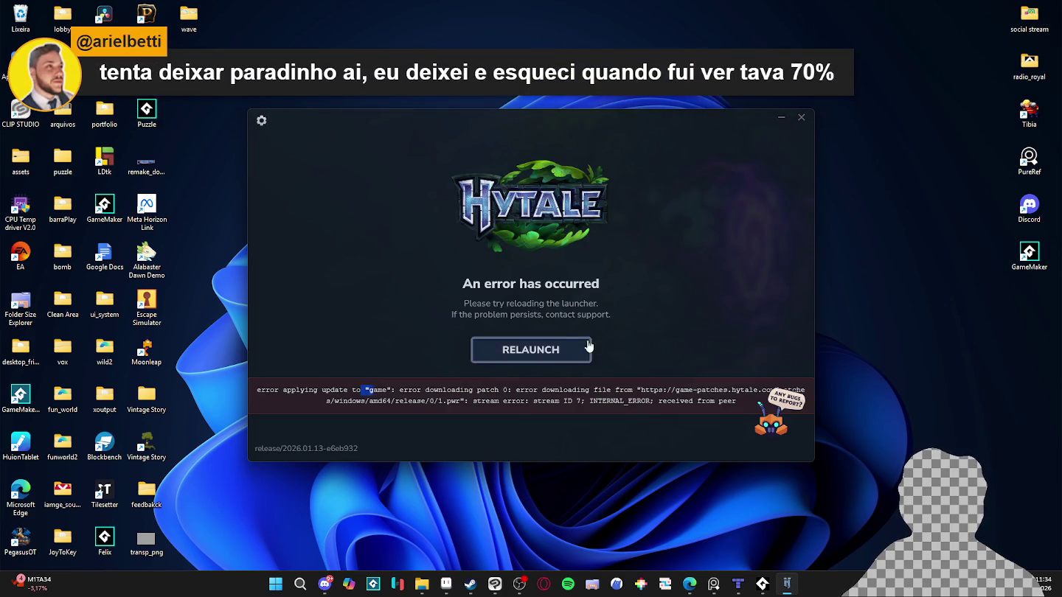
click(530, 349)
click(339, 417)
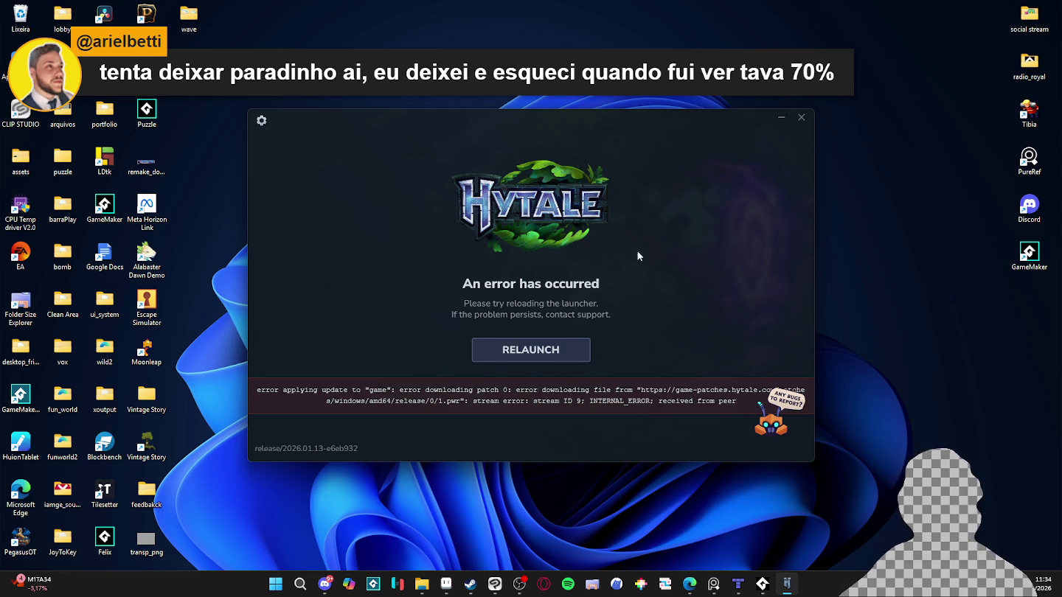
click(504, 362)
click(493, 360)
click(347, 419)
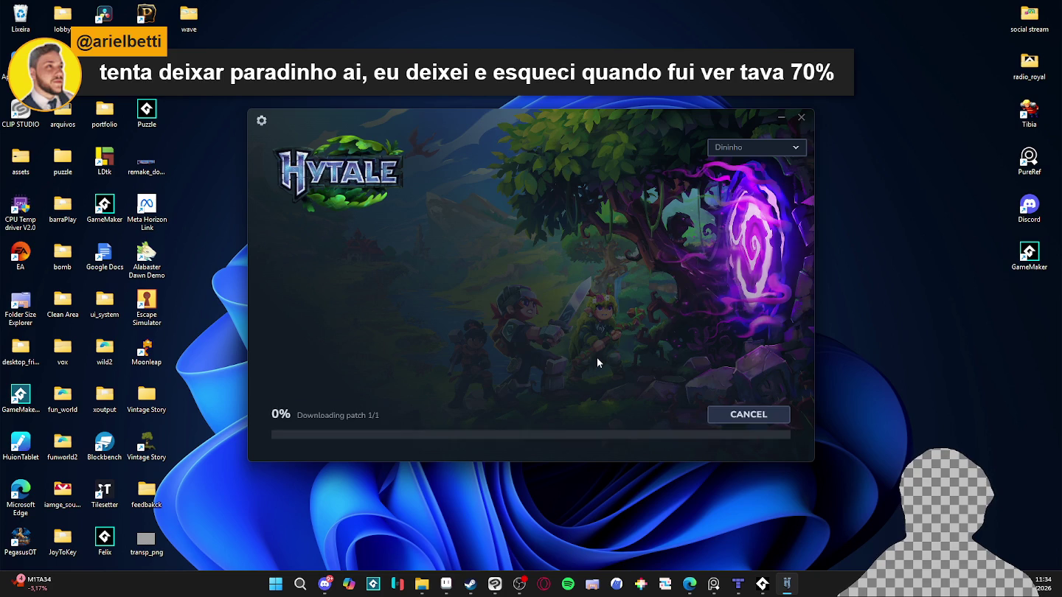
Retry until the patch 1/1 download restarts at 0%, then return to Aseprite.
click(531, 349)
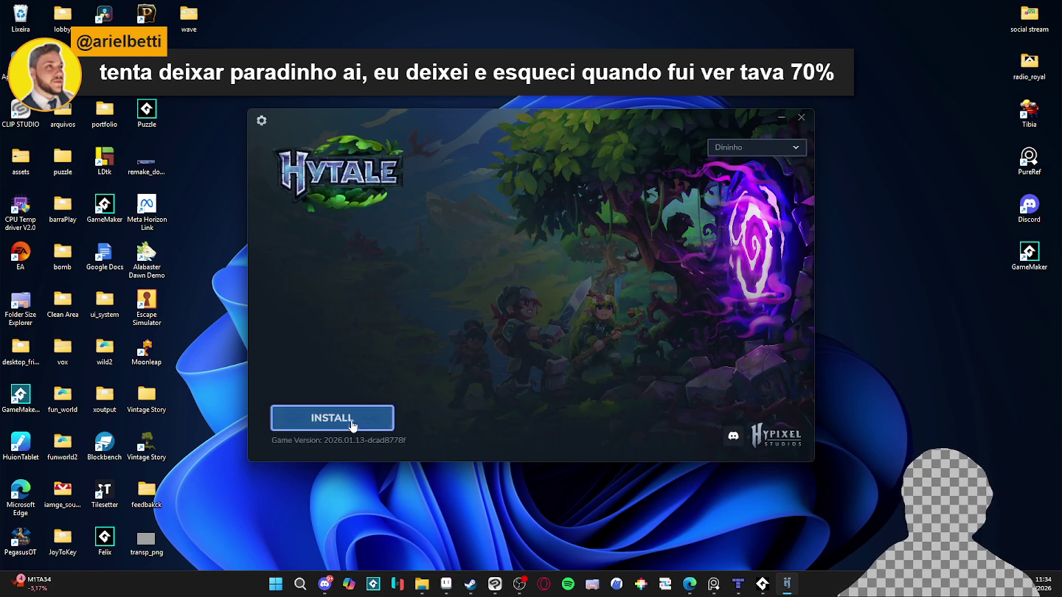
click(343, 421)
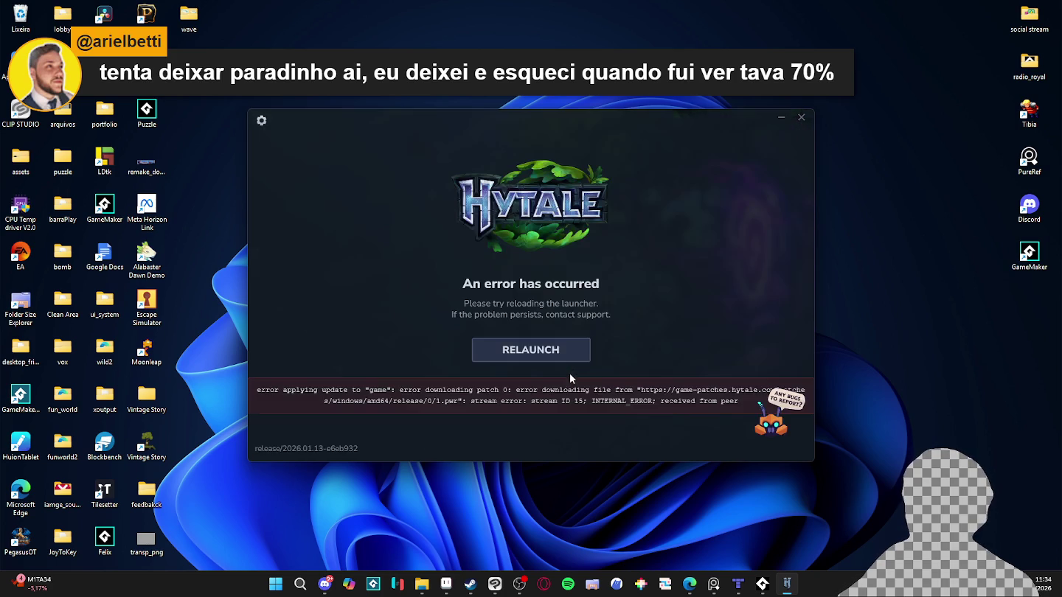
click(542, 357)
click(343, 424)
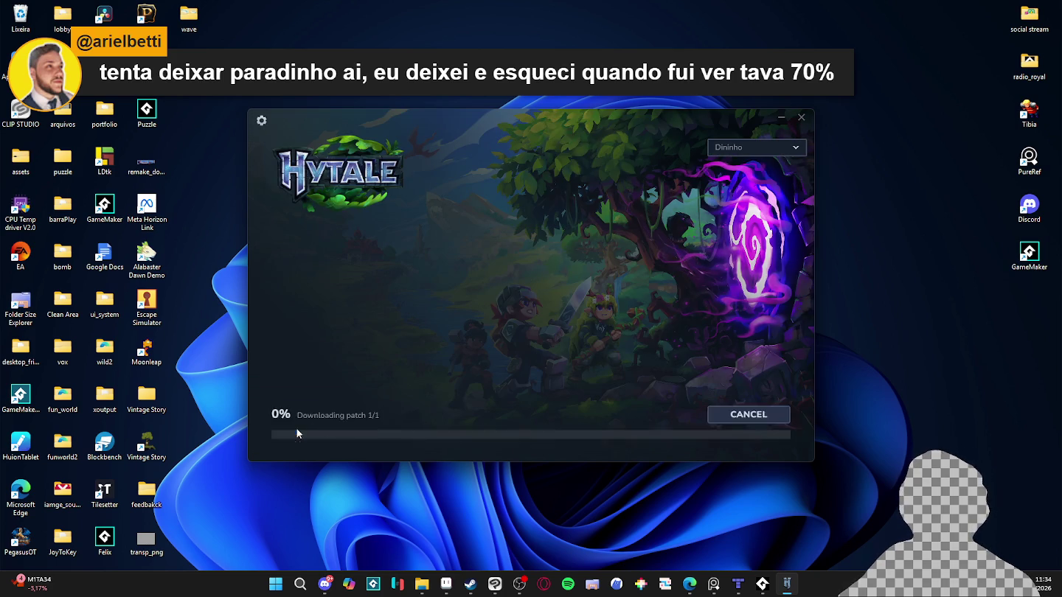
click(560, 359)
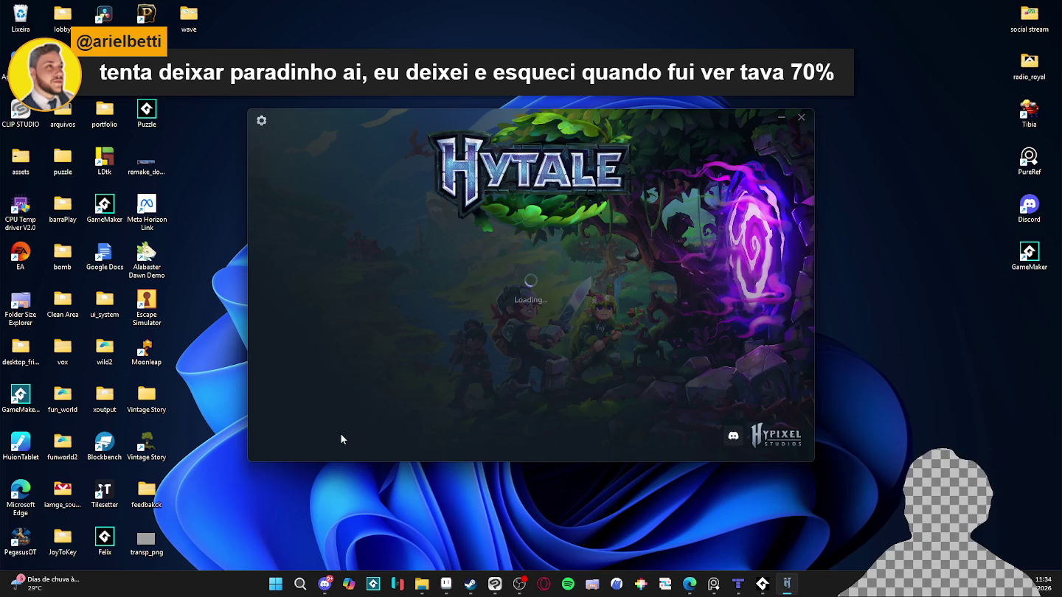
click(327, 427)
click(522, 359)
click(327, 427)
click(536, 359)
click(354, 424)
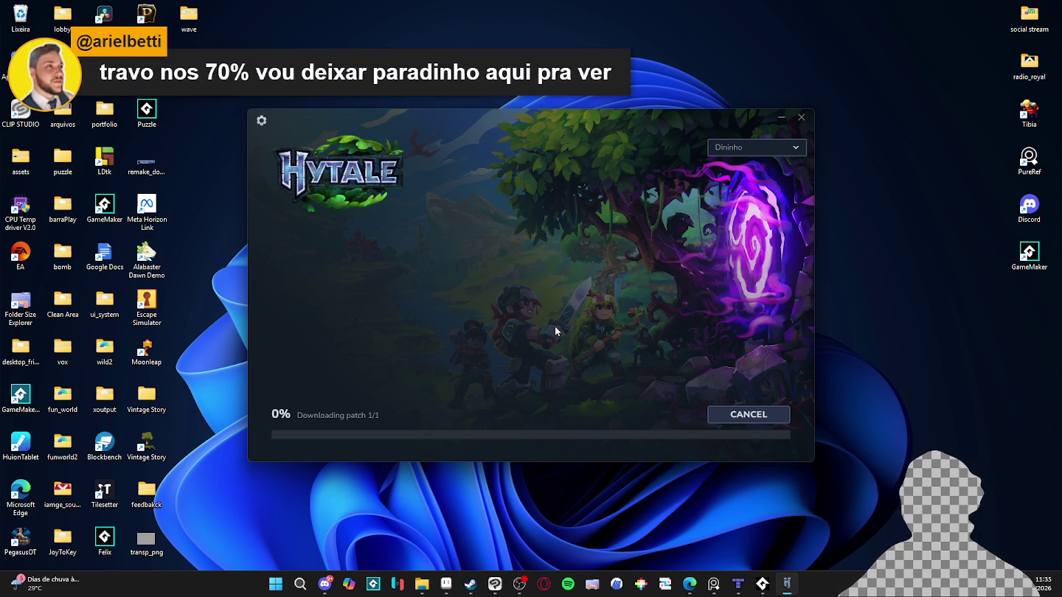
click(445, 584)
Zoom and pan the village map to check the blue-roofed tower, then bring the Hytale Launcher back on top.
scroll(478, 327, down, 3)
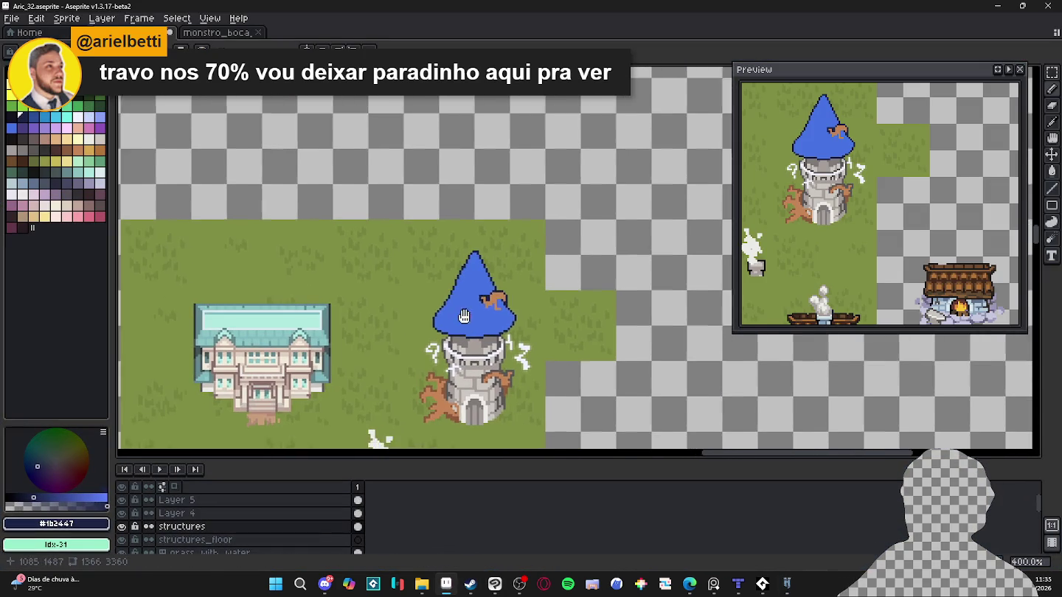
scroll(479, 327, down, 1)
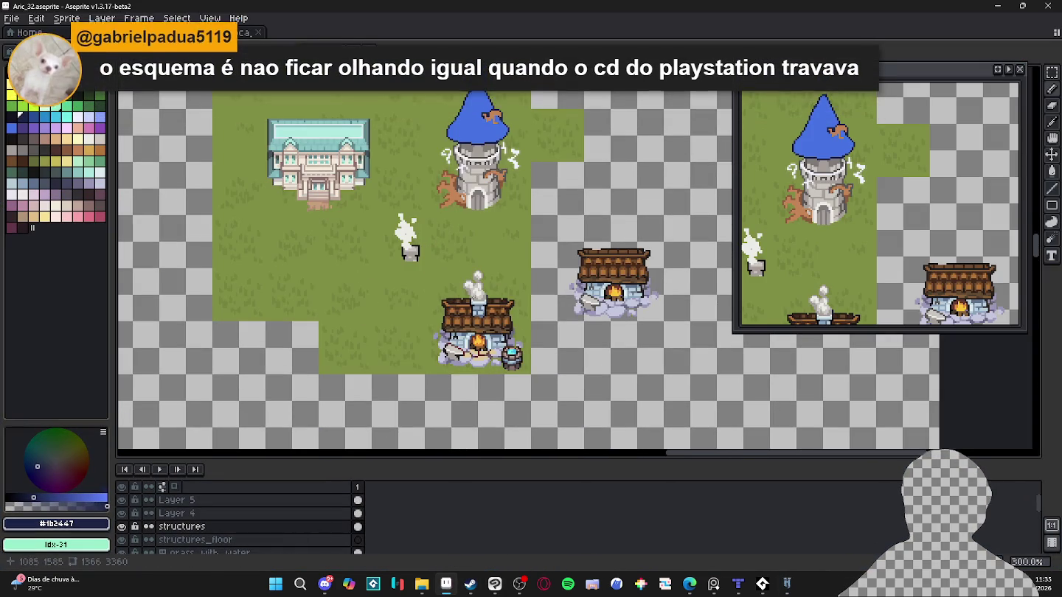
scroll(491, 243, up, 2)
scroll(509, 297, down, 1)
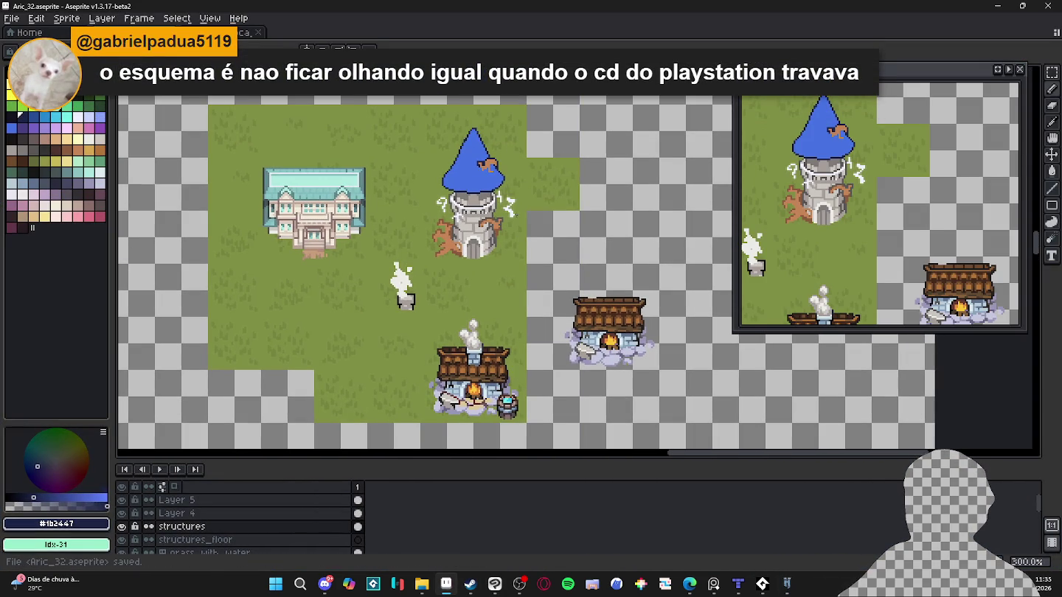
drag(517, 296, 486, 256)
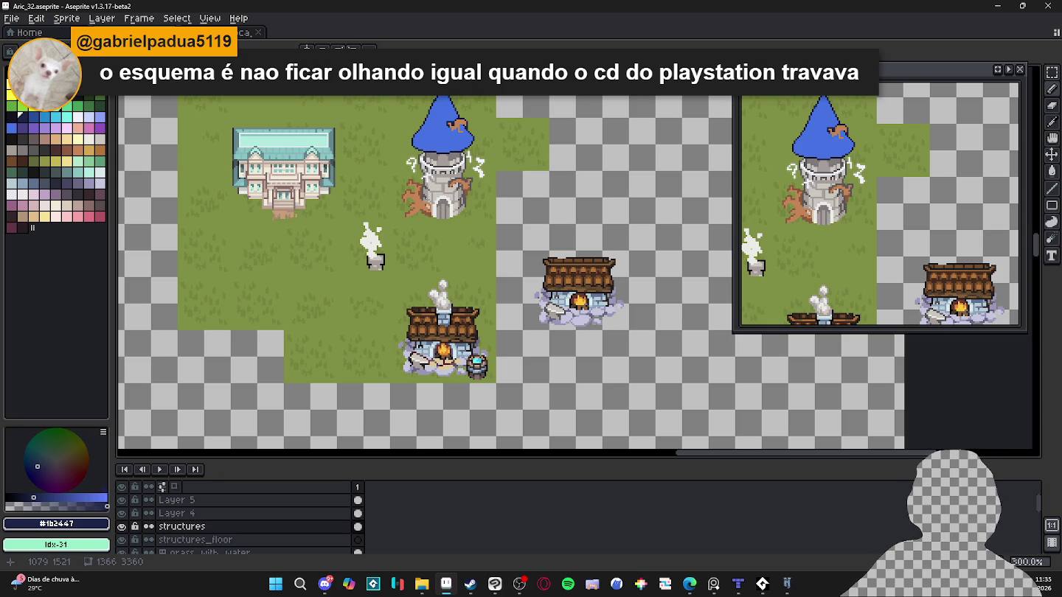
scroll(518, 291, up, 1)
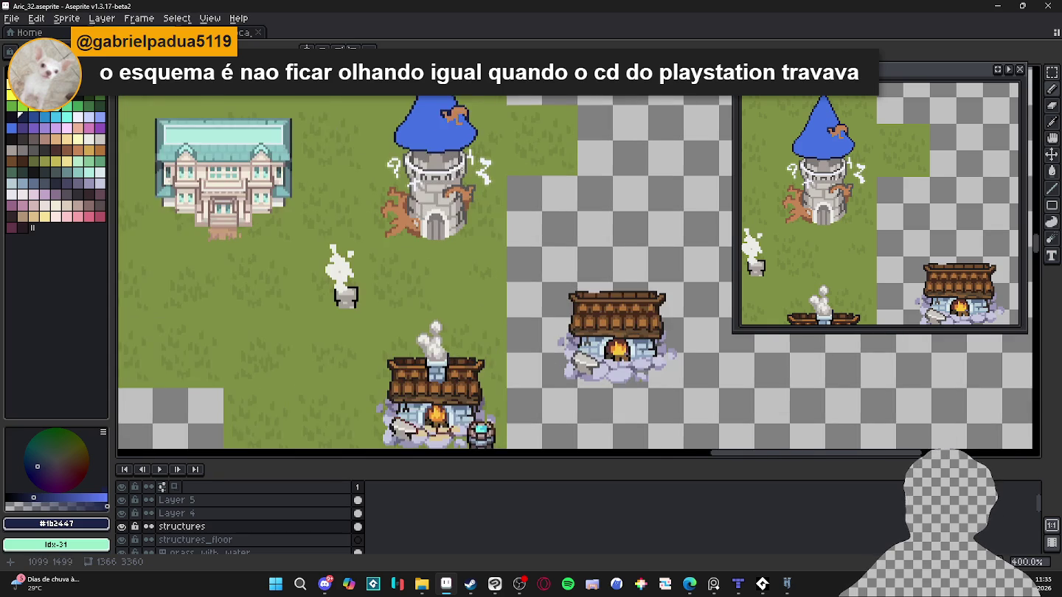
scroll(480, 196, up, 3)
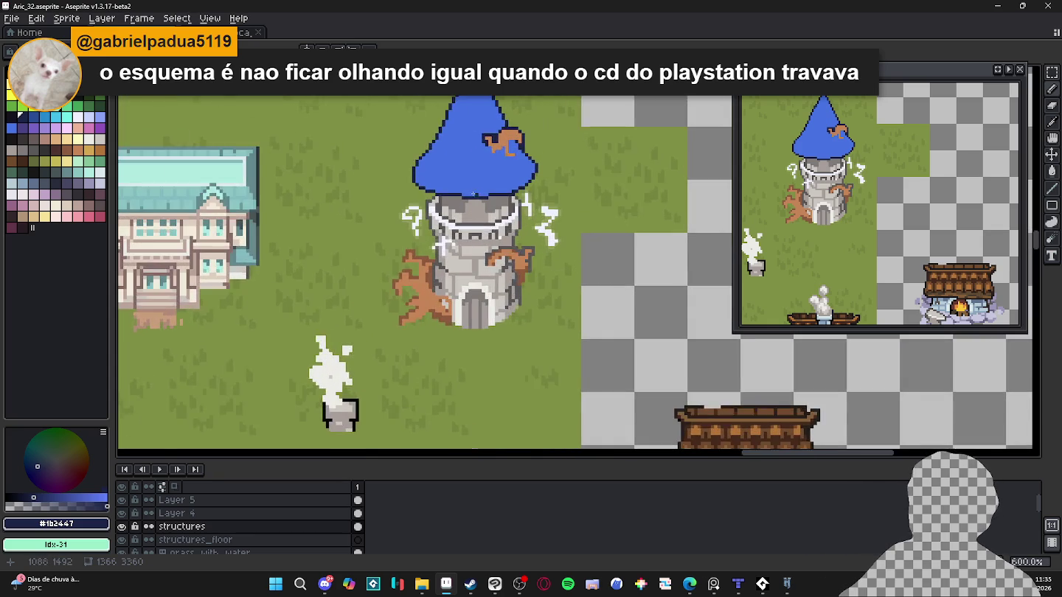
scroll(468, 195, up, 2)
click(789, 585)
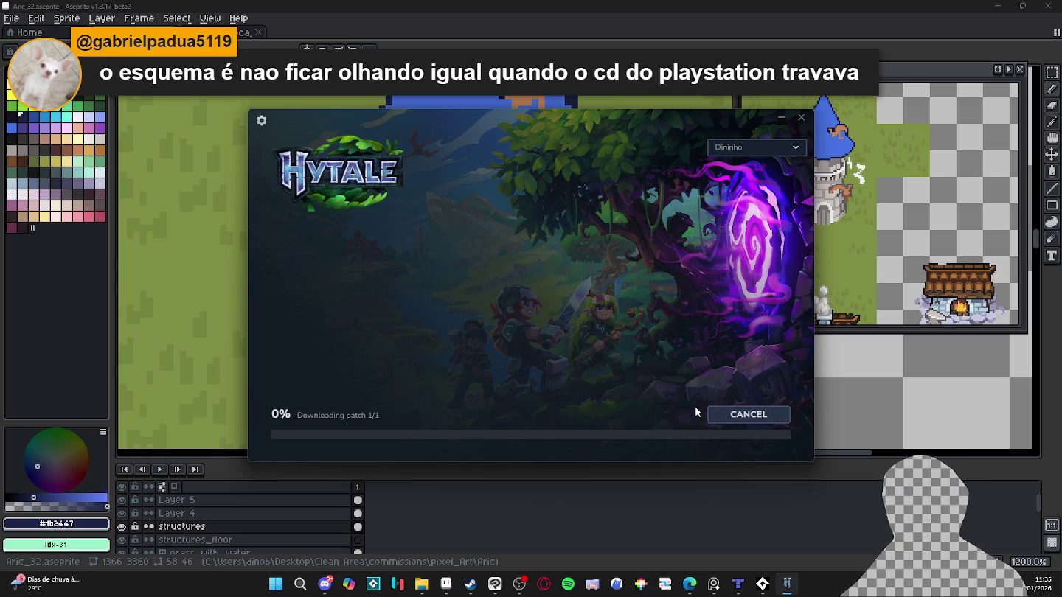
Cancel the stalled patch download and retry INSTALL and RELAUNCH until the 1.47 GB patch progresses.
click(749, 415)
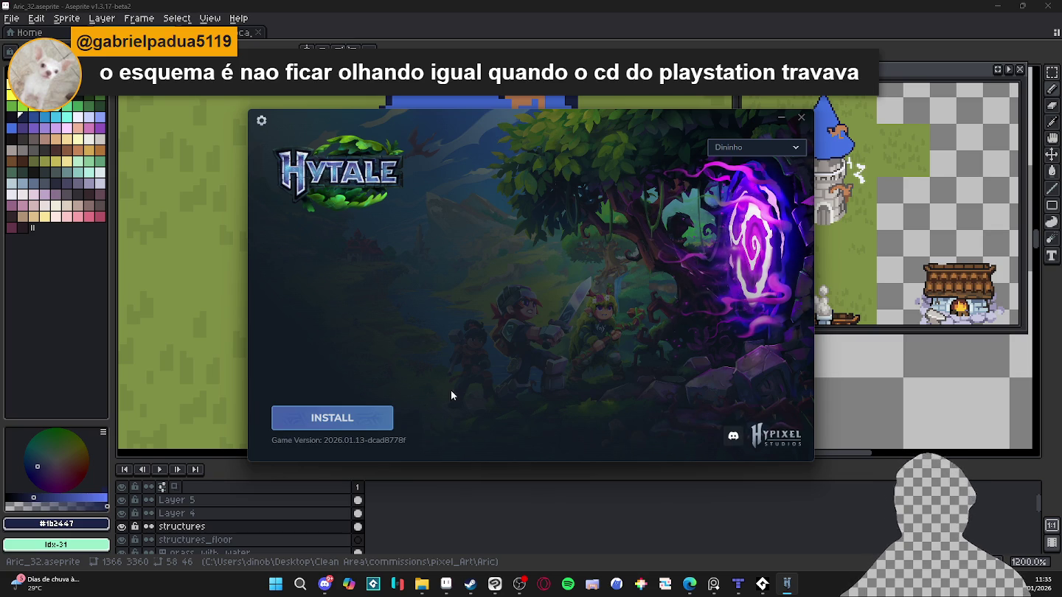
click(375, 411)
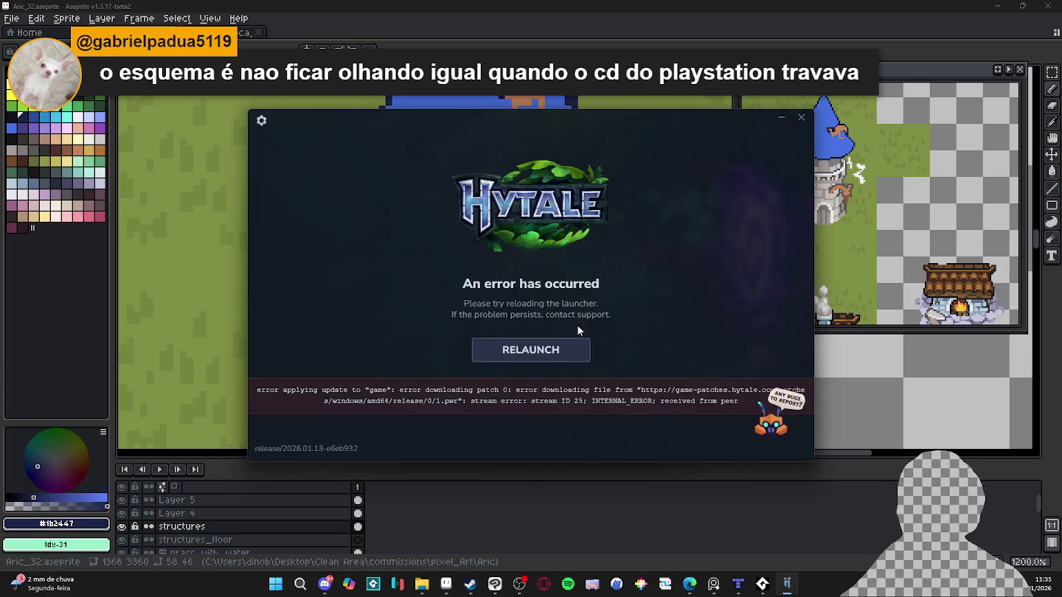
click(533, 360)
click(369, 417)
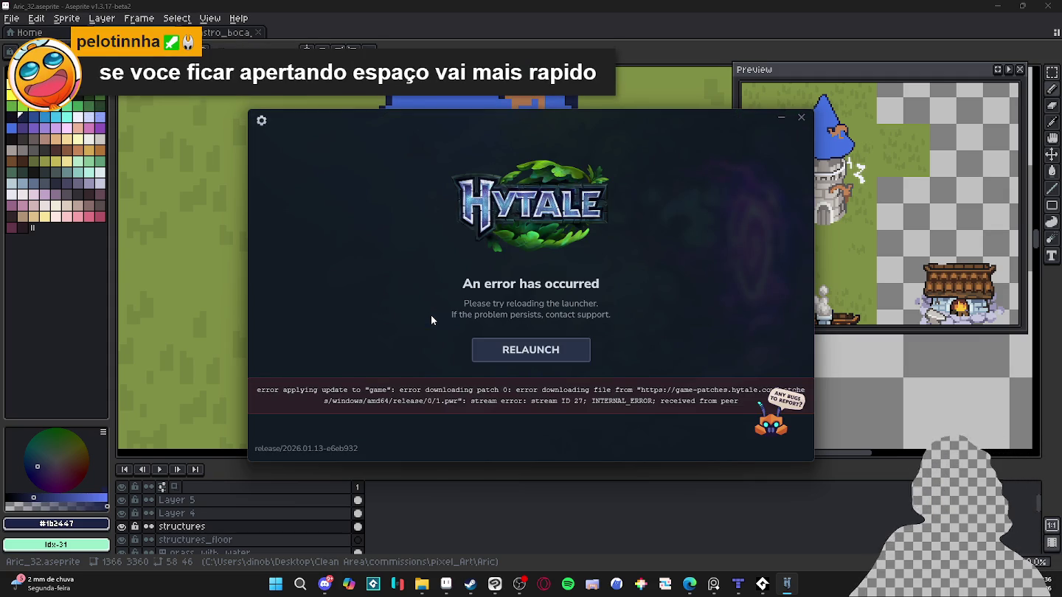
click(484, 351)
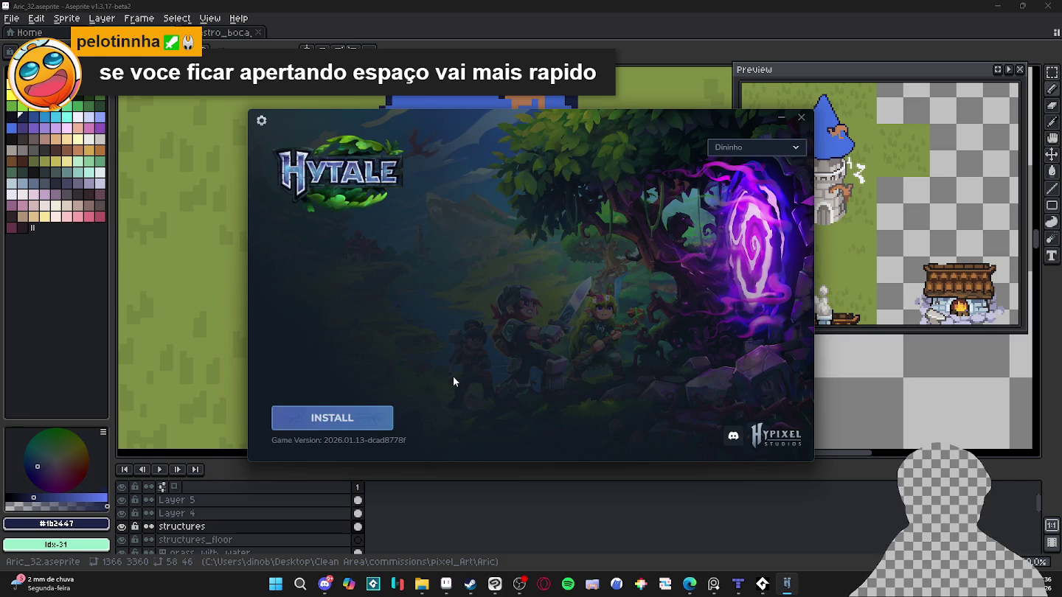
click(369, 412)
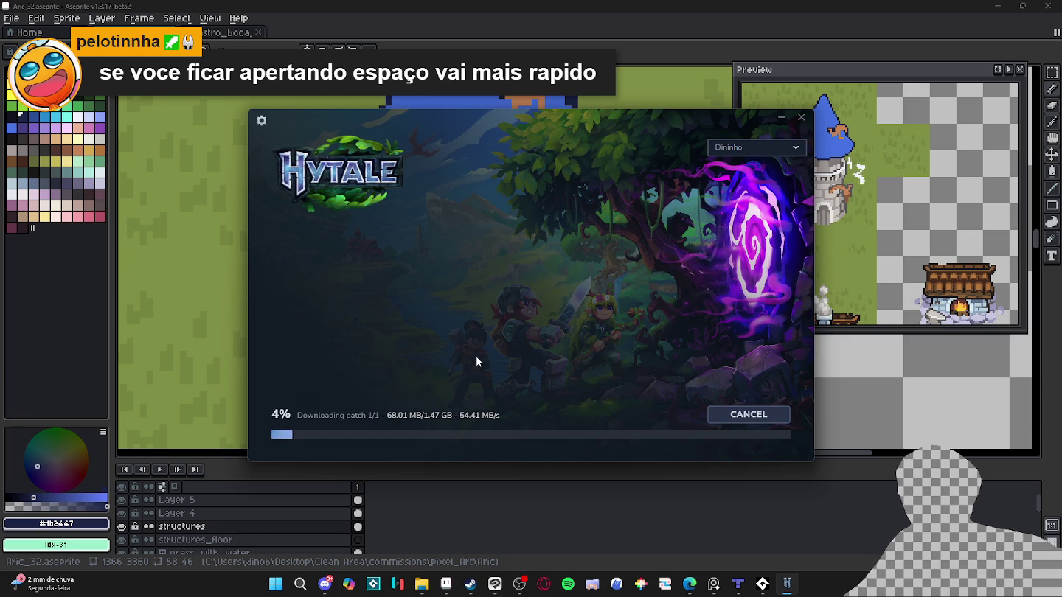
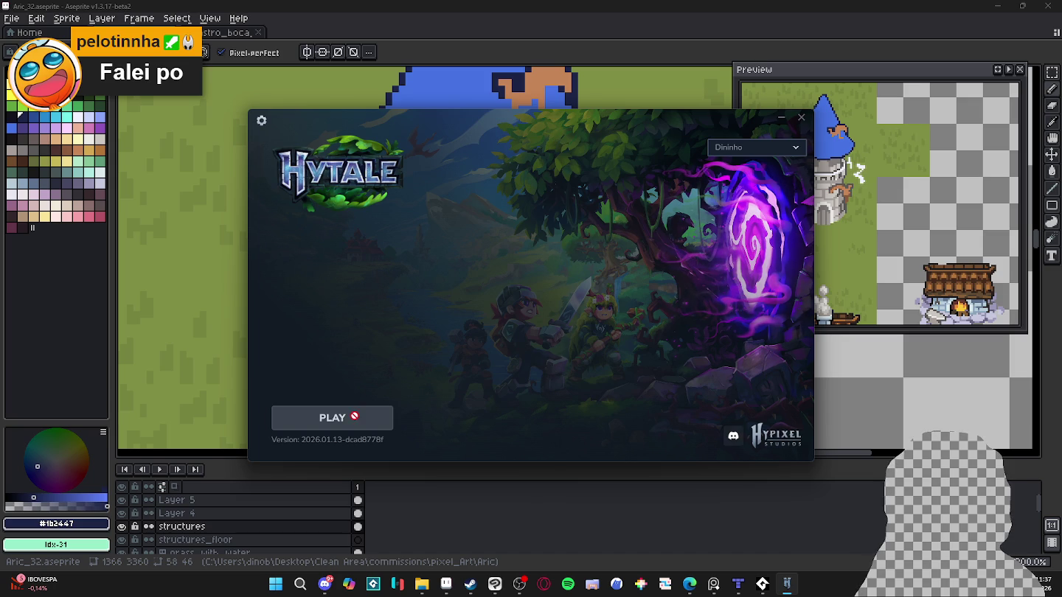
Launch Hytale from the launcher, maximize its window, and go to world creation.
click(379, 415)
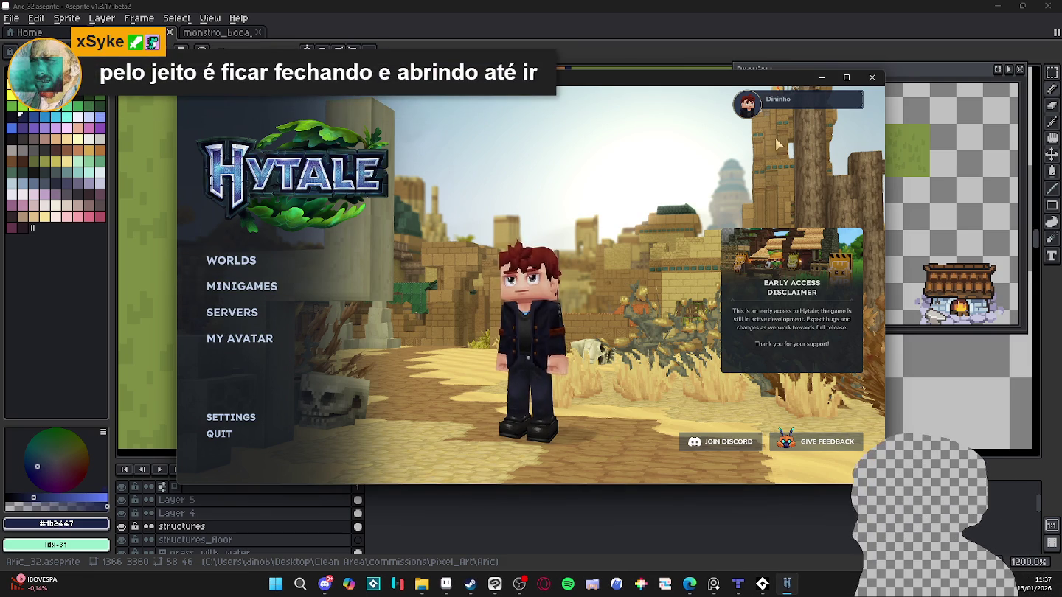
click(846, 76)
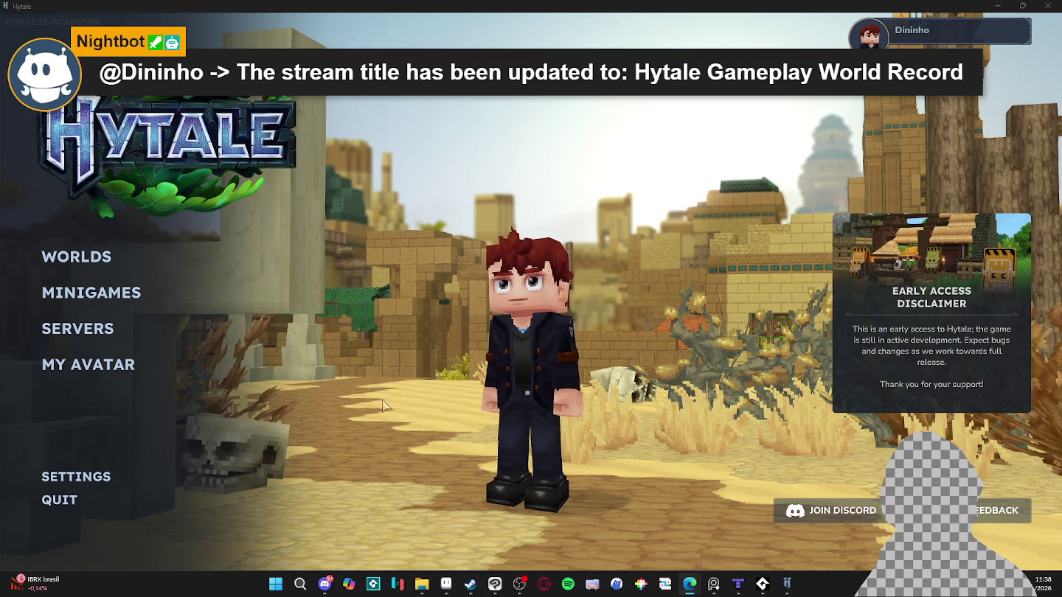
click(98, 260)
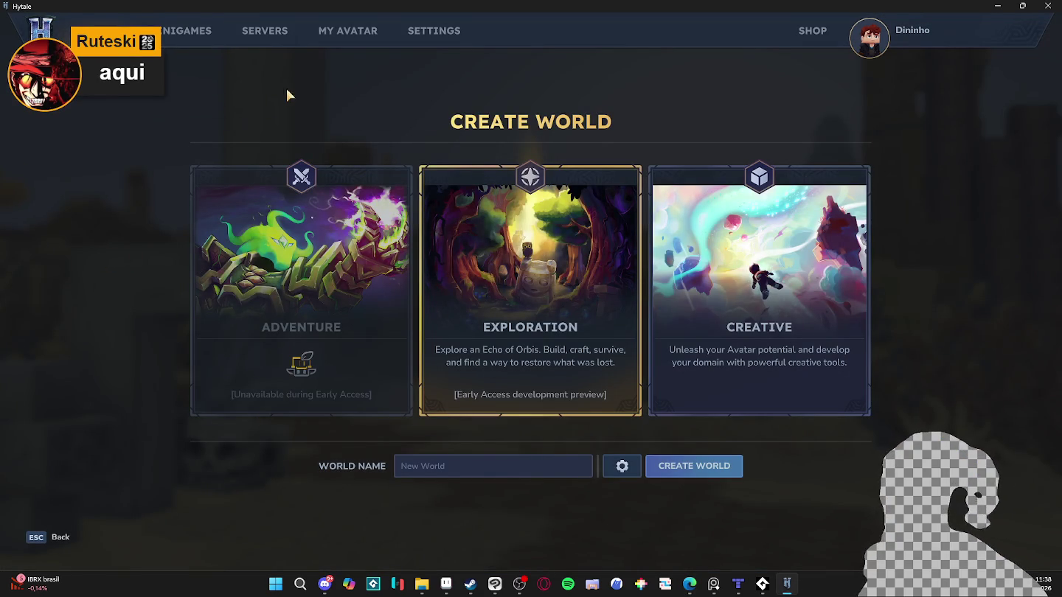
Glance at the settings page and return to the Create World screen.
click(436, 38)
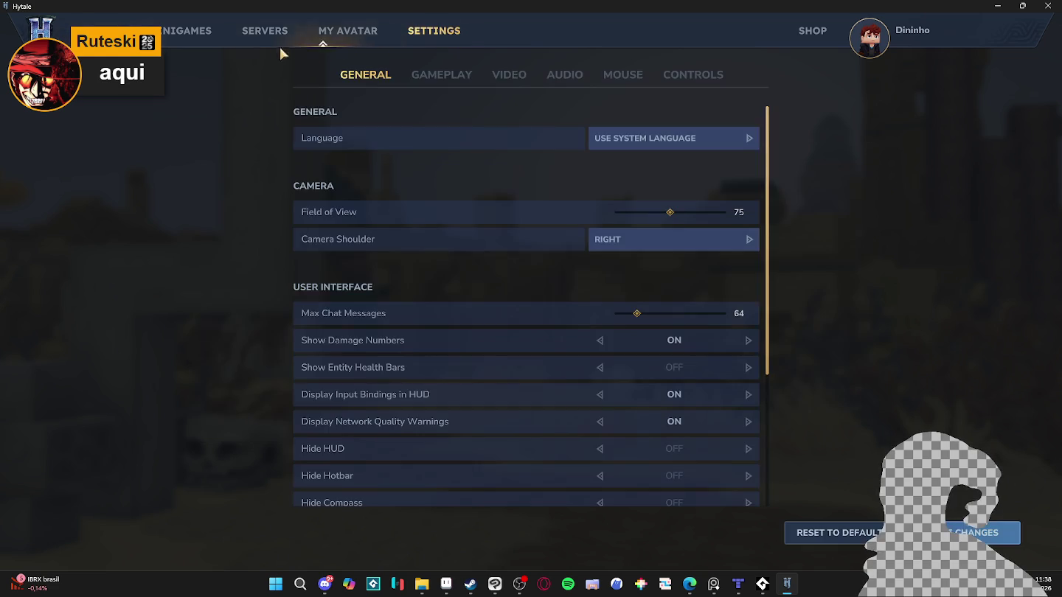
click(170, 37)
click(111, 35)
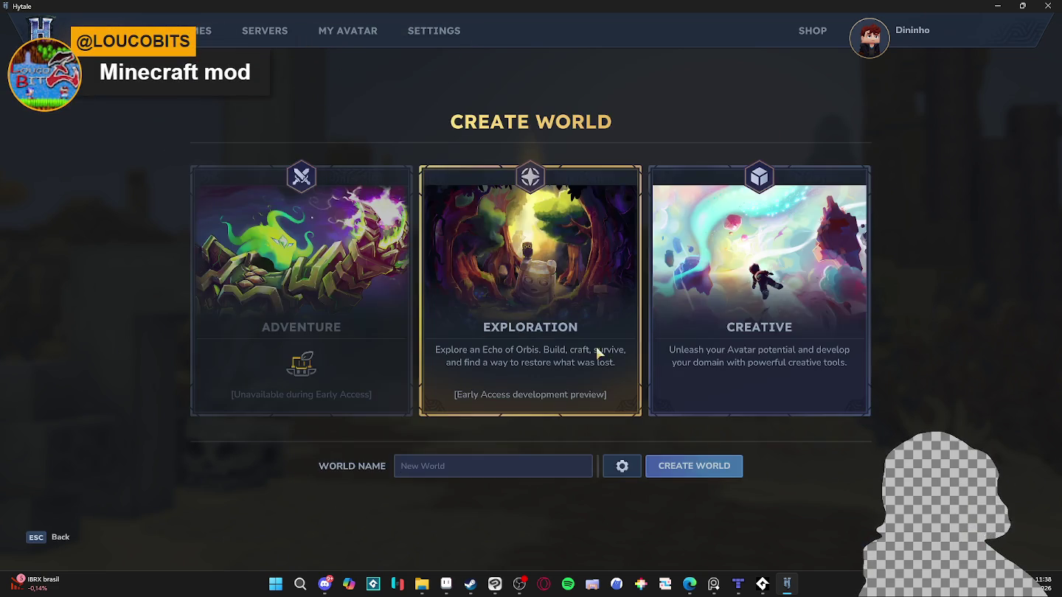
Enter the player's name as the world name and create the Exploration world.
click(472, 465)
text(Dininho)
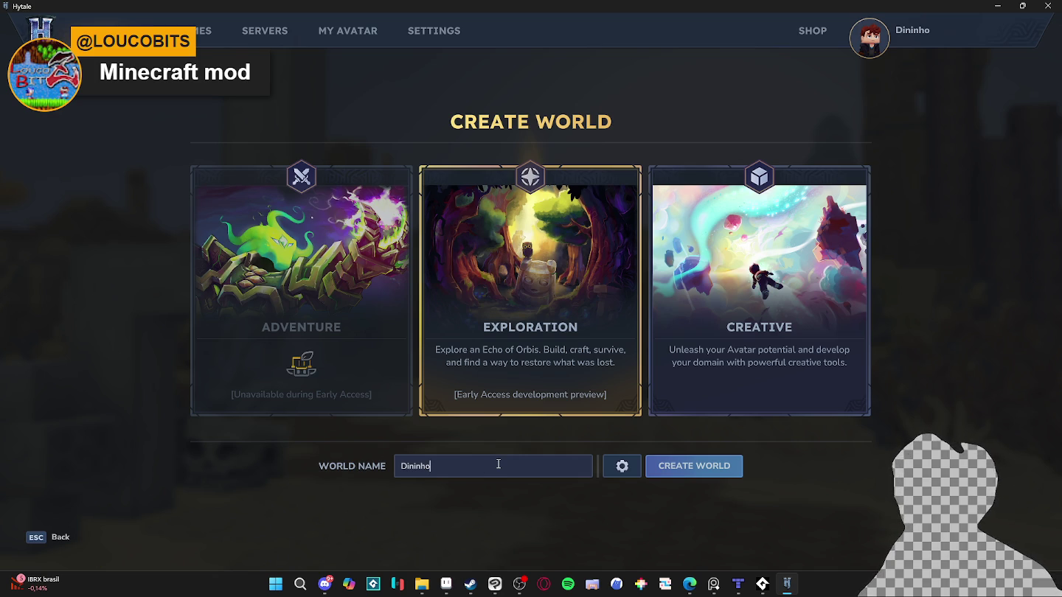
click(664, 466)
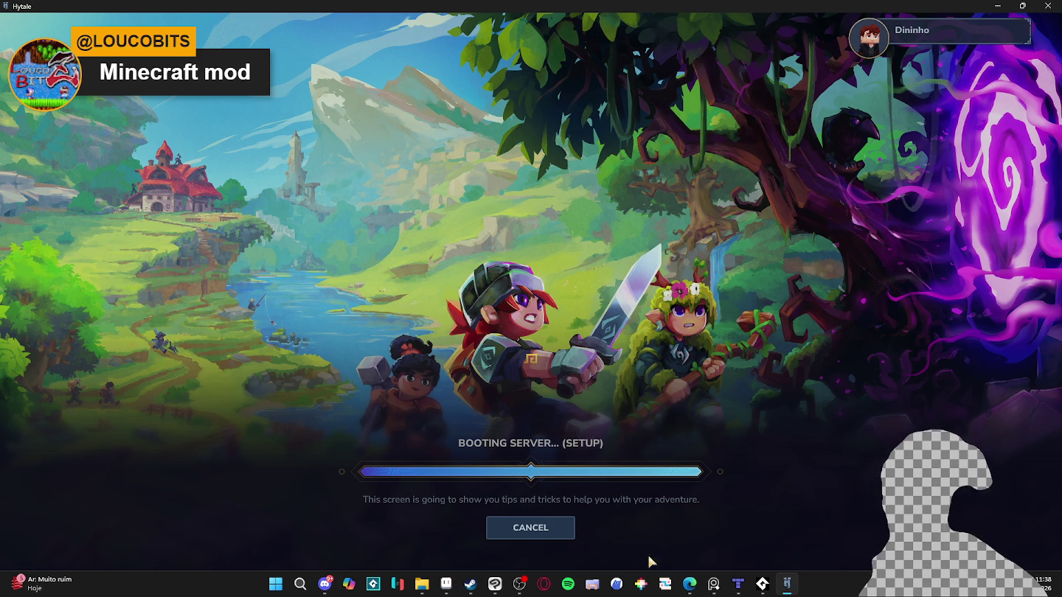
Close the server console window and walk toward the First Gate of the Echo.
click(762, 584)
click(897, 86)
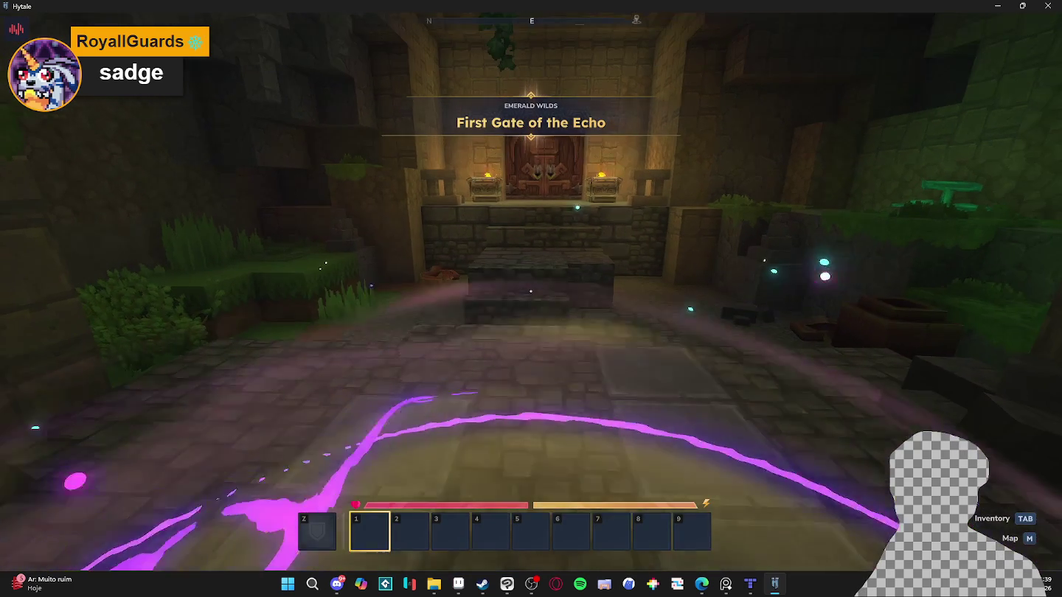
key(w)
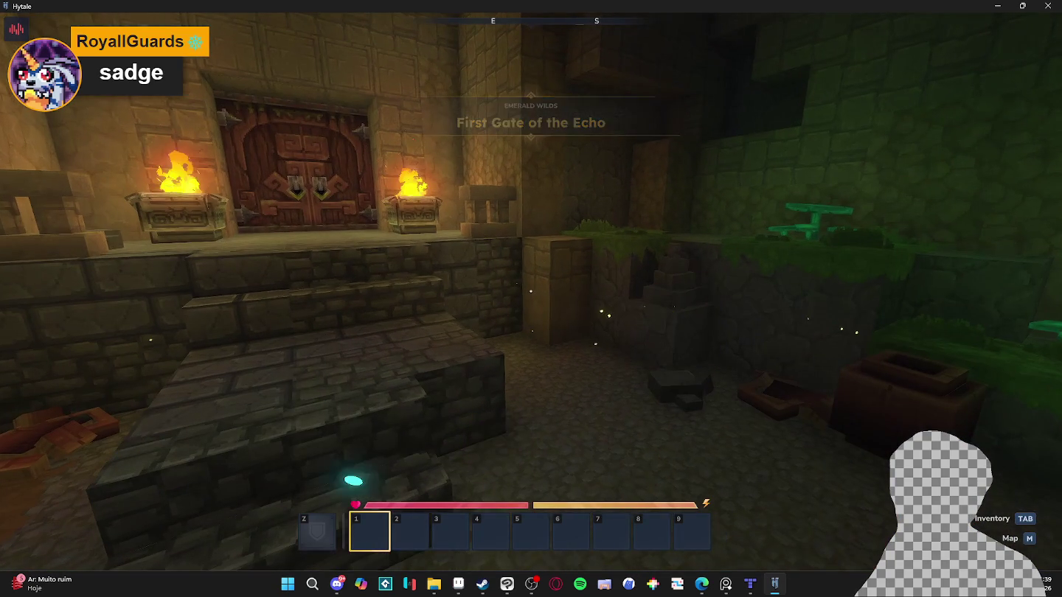
Reload shaders twice with F7 and turn on the F3 debug overlay.
key(F7)
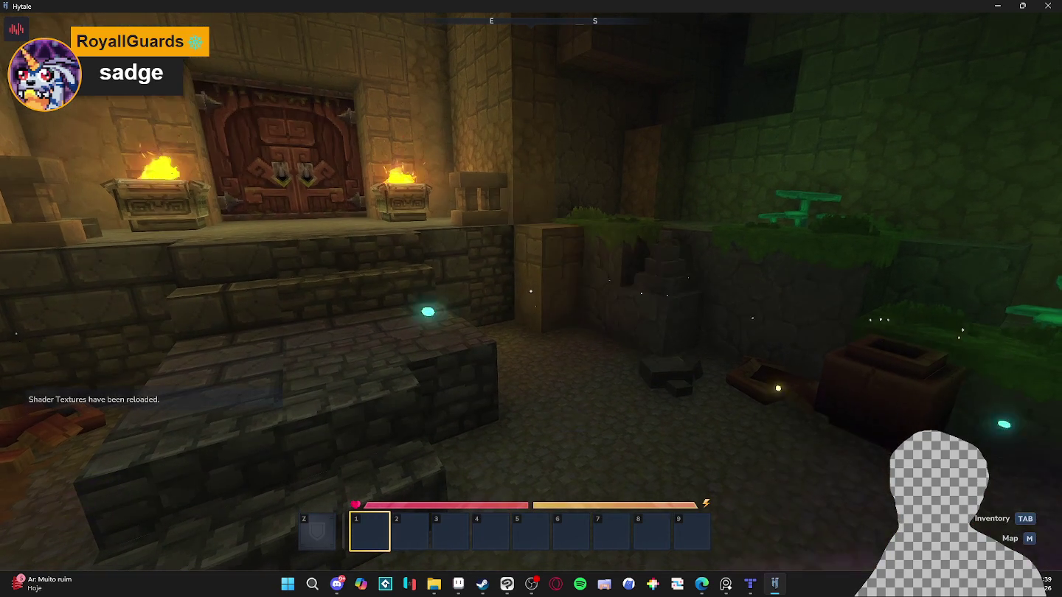
key(F7)
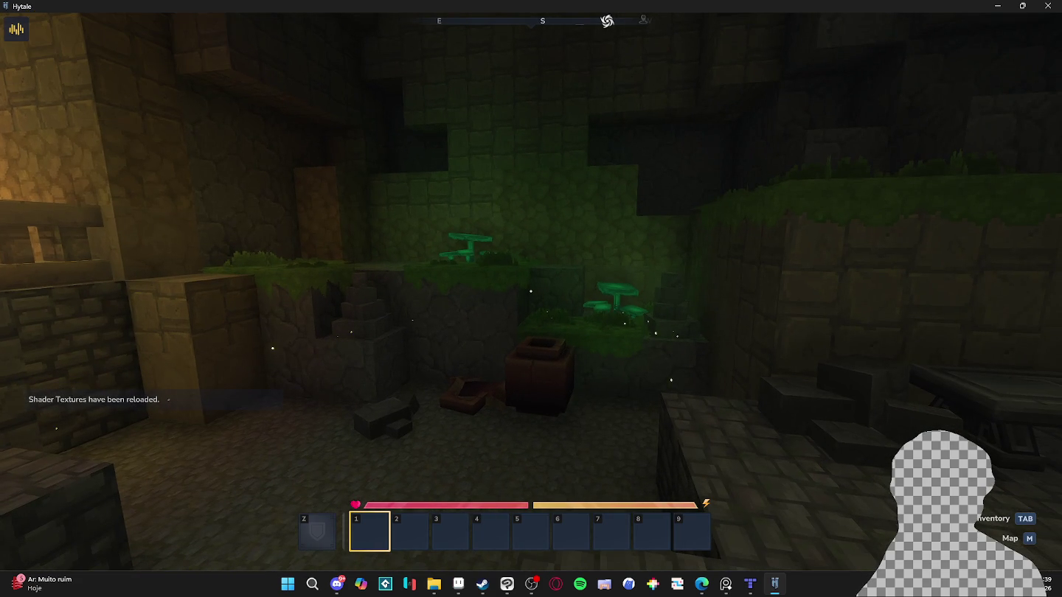
key(F3)
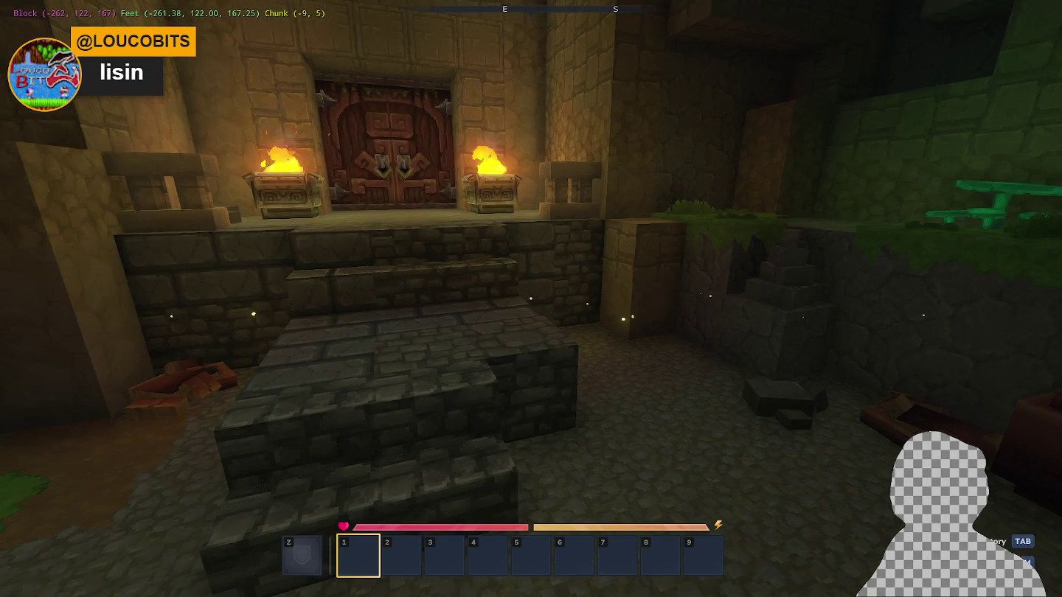
Pick up the candle from the ledge and smash the nearby village pot.
key(w)
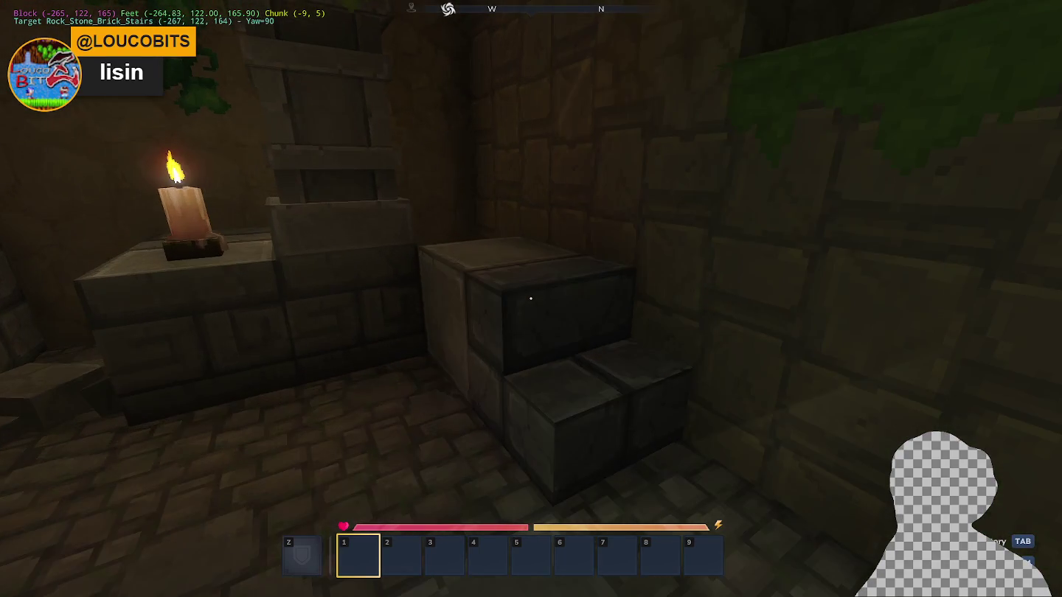
key(w)
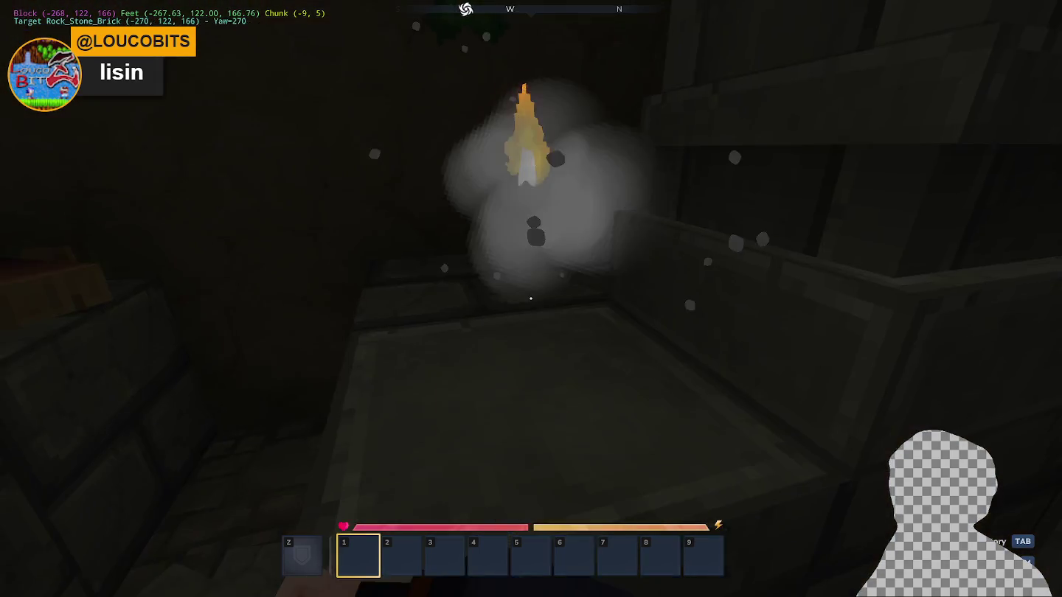
click(532, 299)
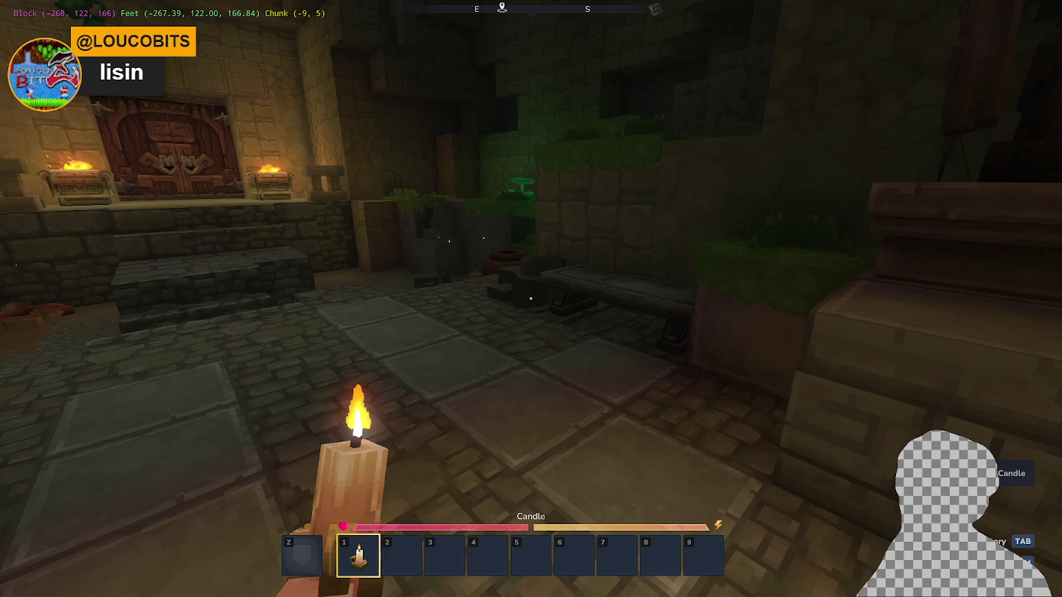
key(w)
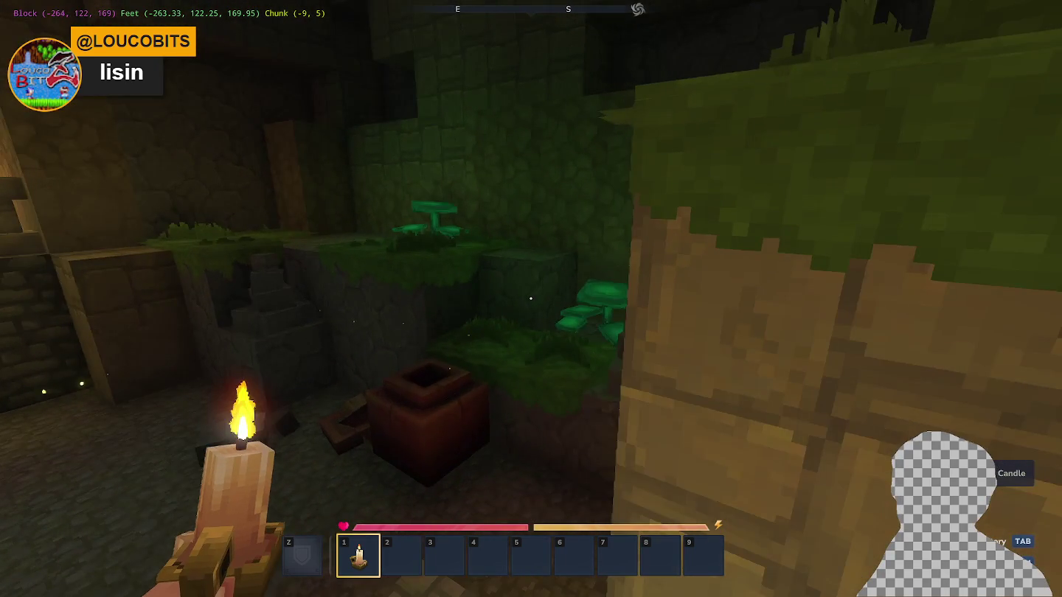
key(w)
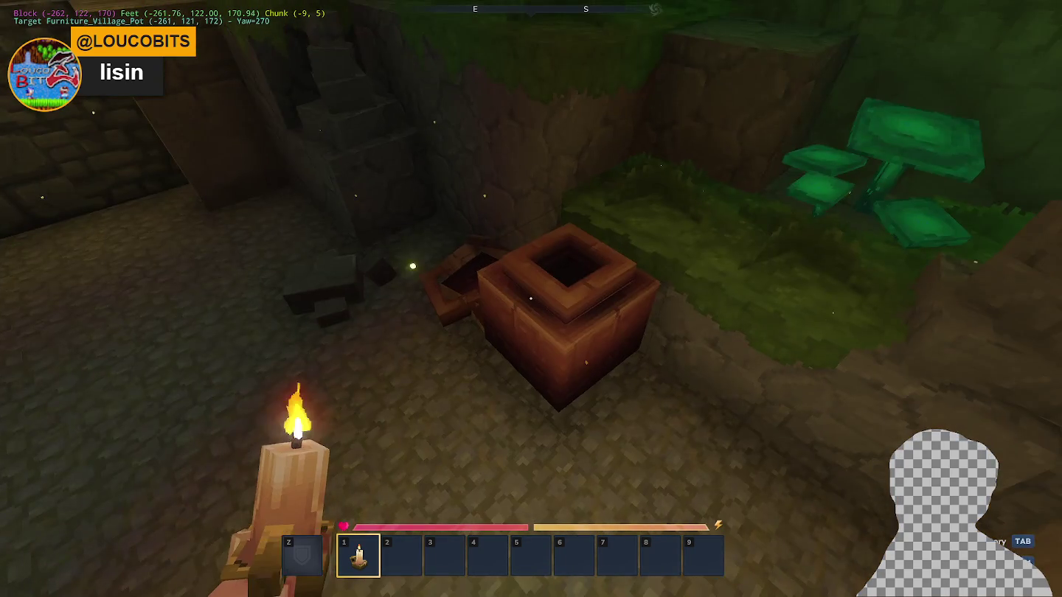
key(w)
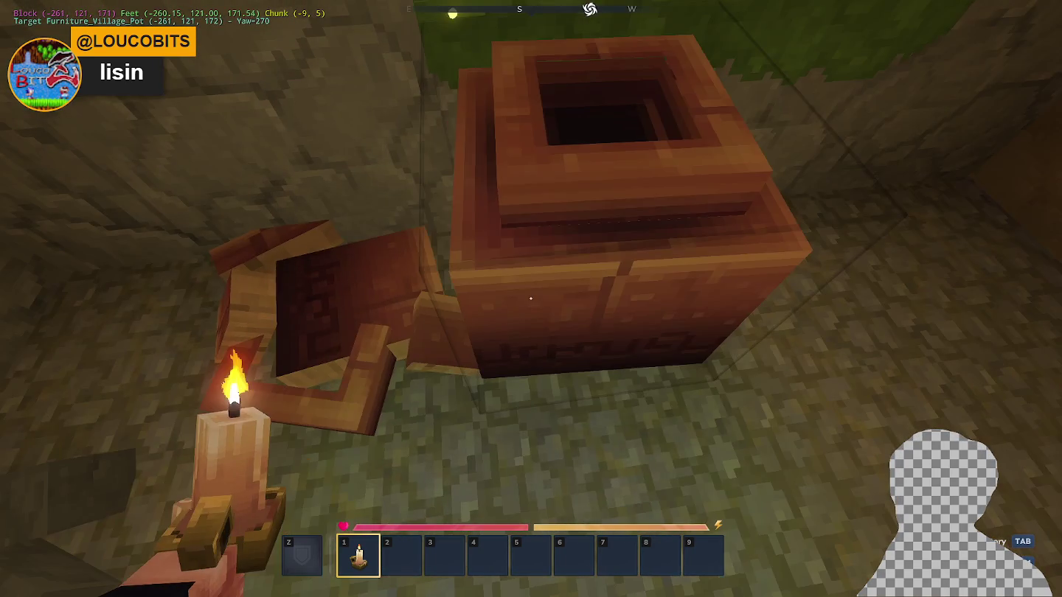
click(531, 299)
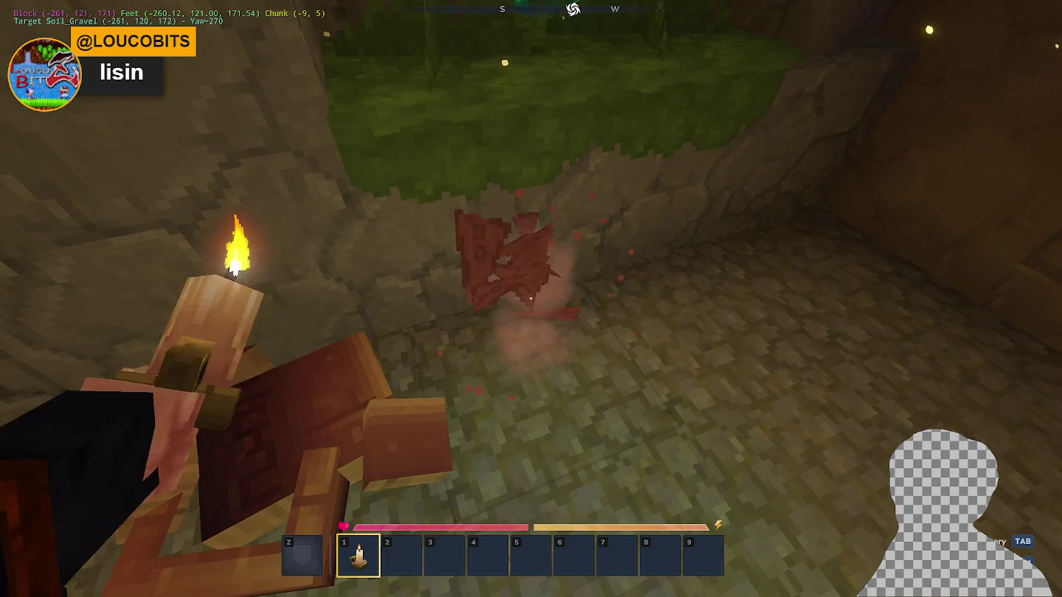
Break the stalactite on the mossy ground to collect cobblestone, then open the Start menu.
key(w)
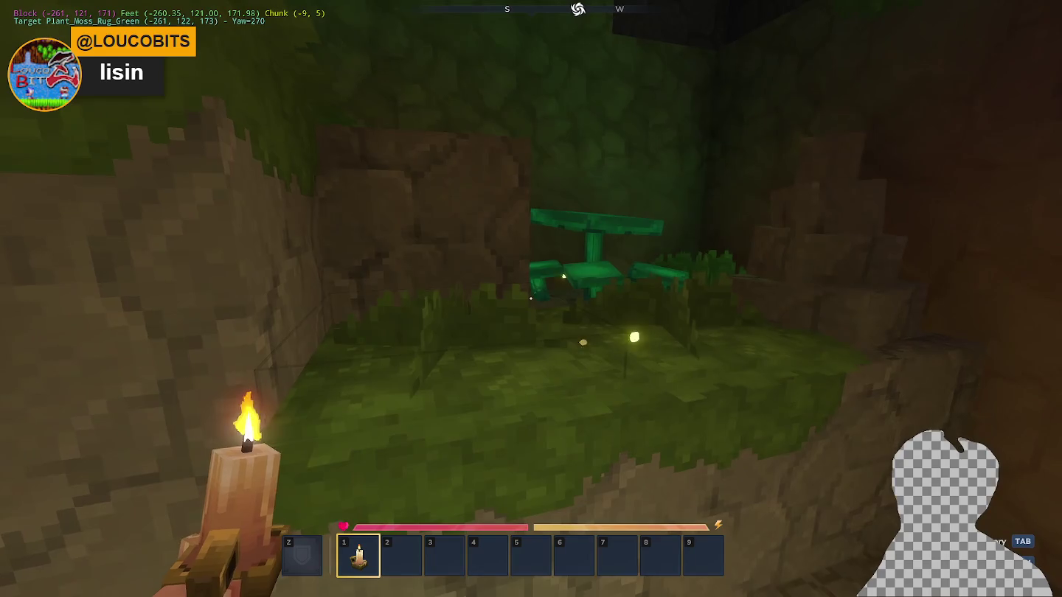
key(w)
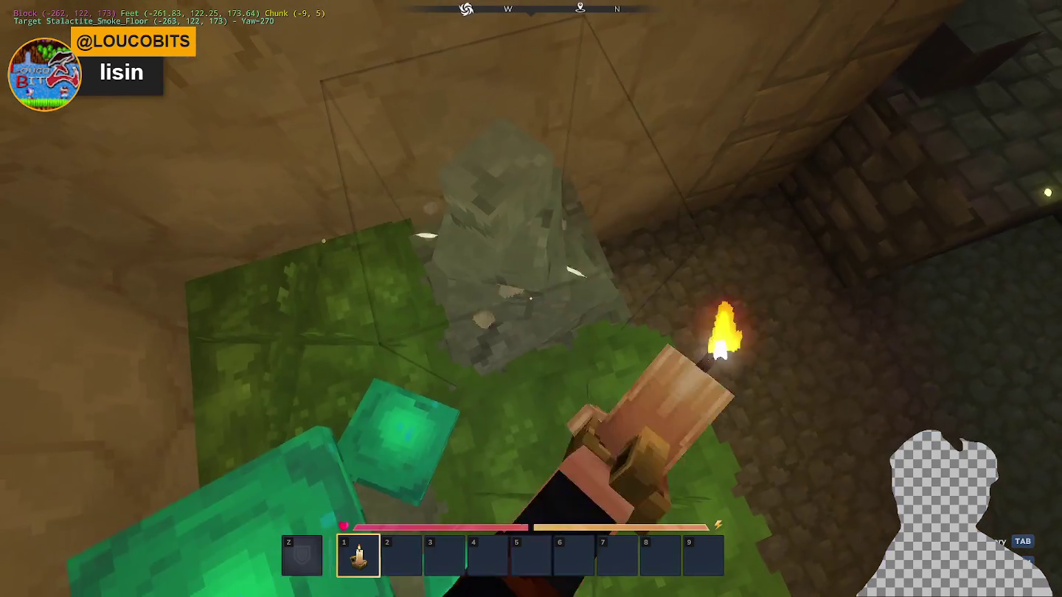
click(531, 299)
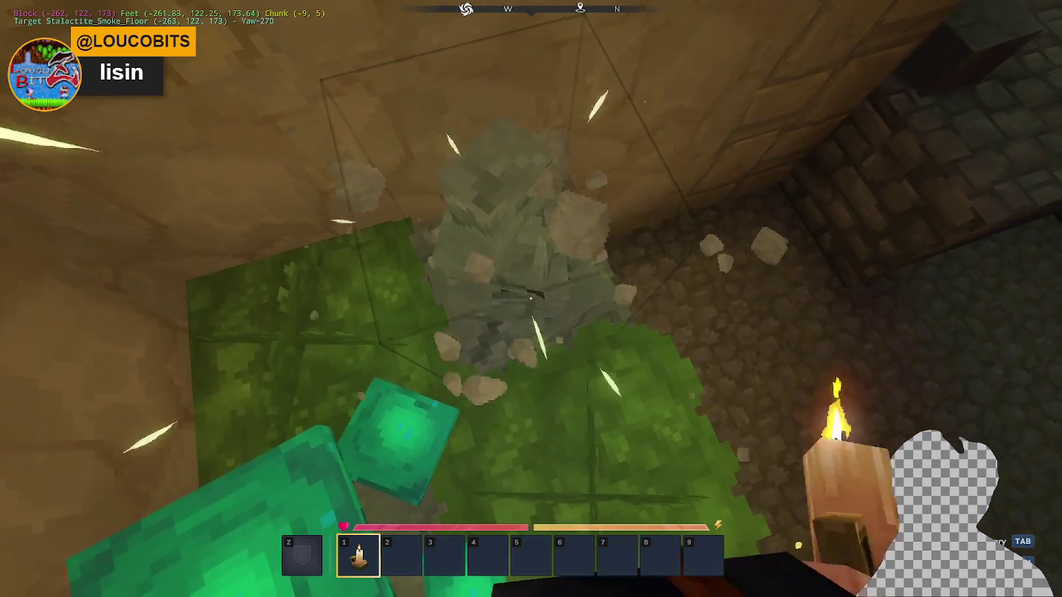
click(531, 299)
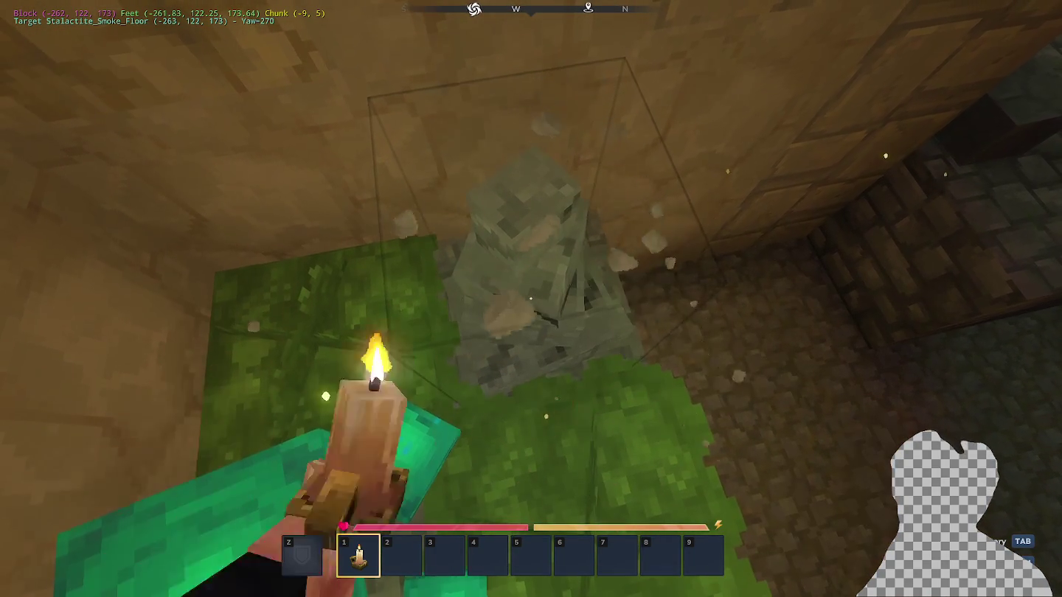
click(531, 299)
click(531, 298)
click(531, 298)
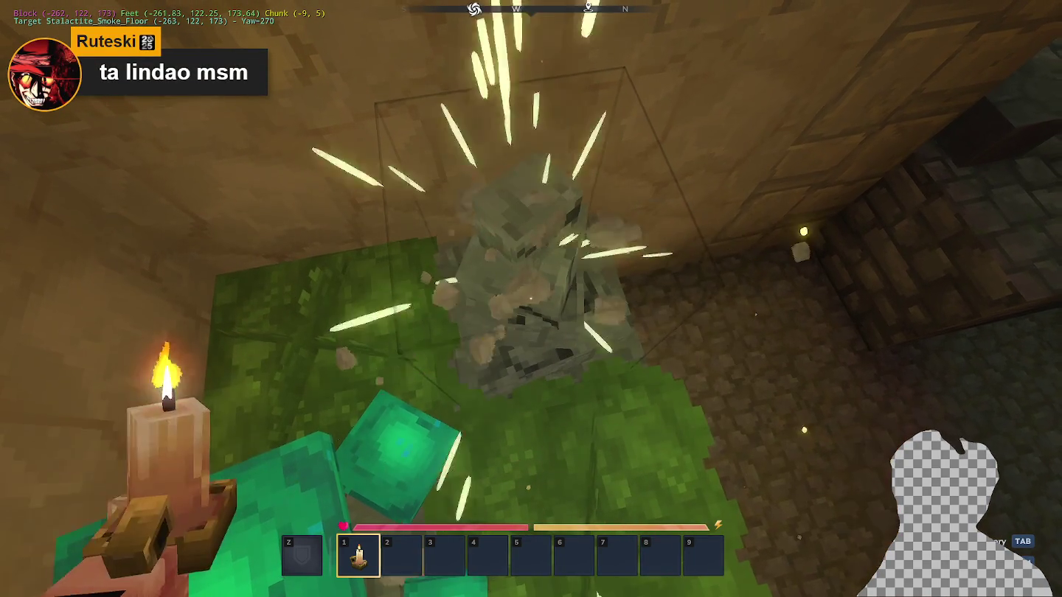
click(531, 299)
click(531, 299)
click(531, 299)
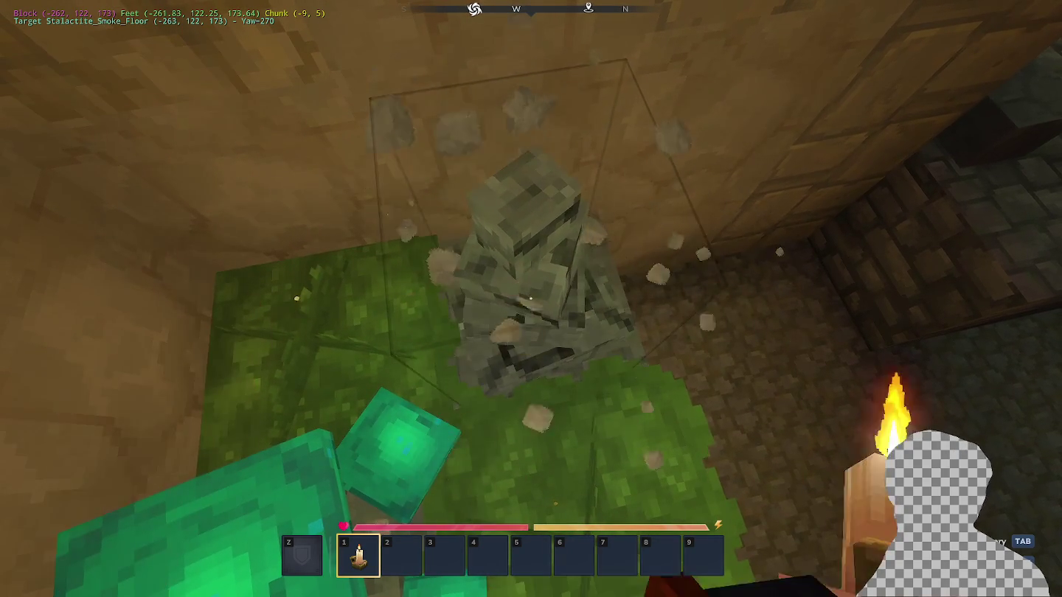
click(531, 298)
click(531, 299)
click(531, 298)
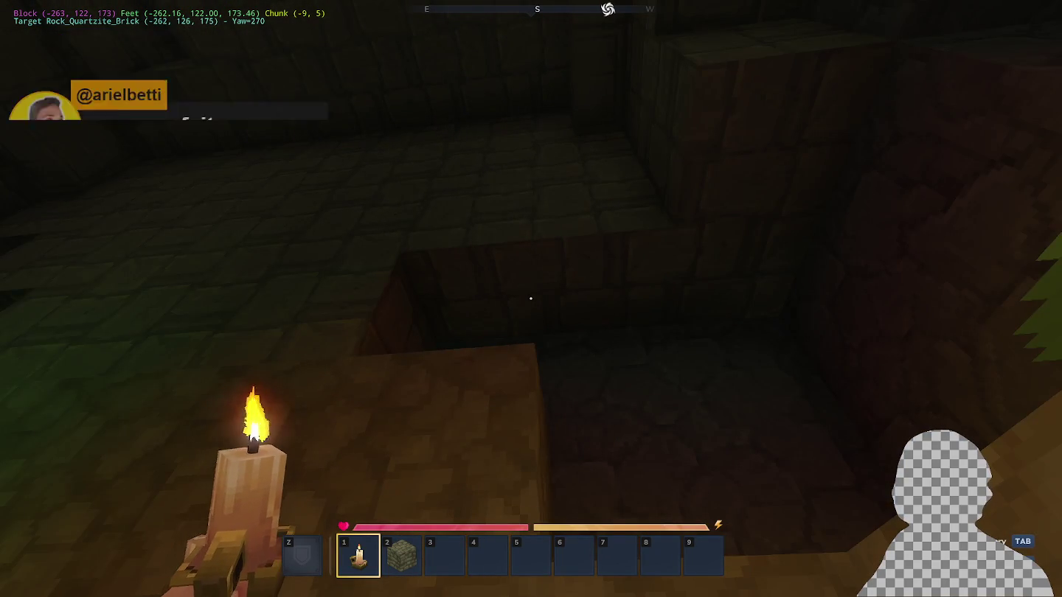
key(super)
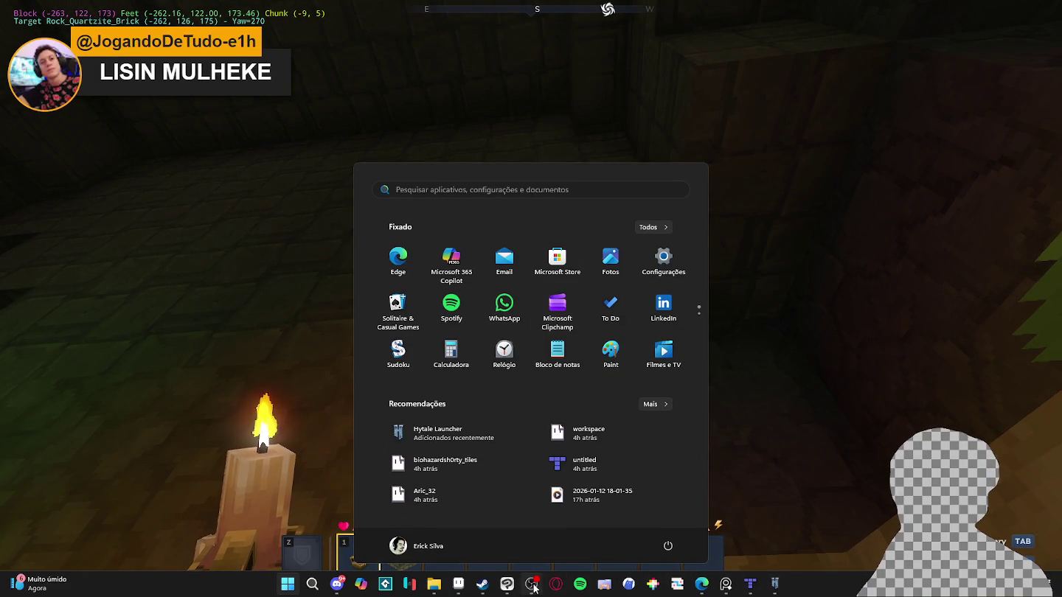
key(super)
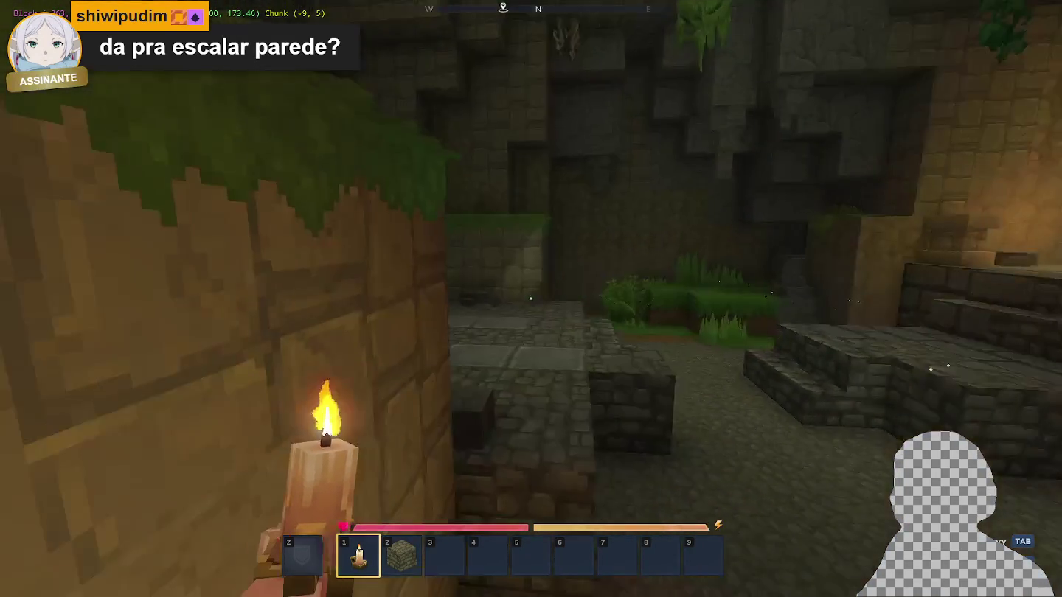
key(w)
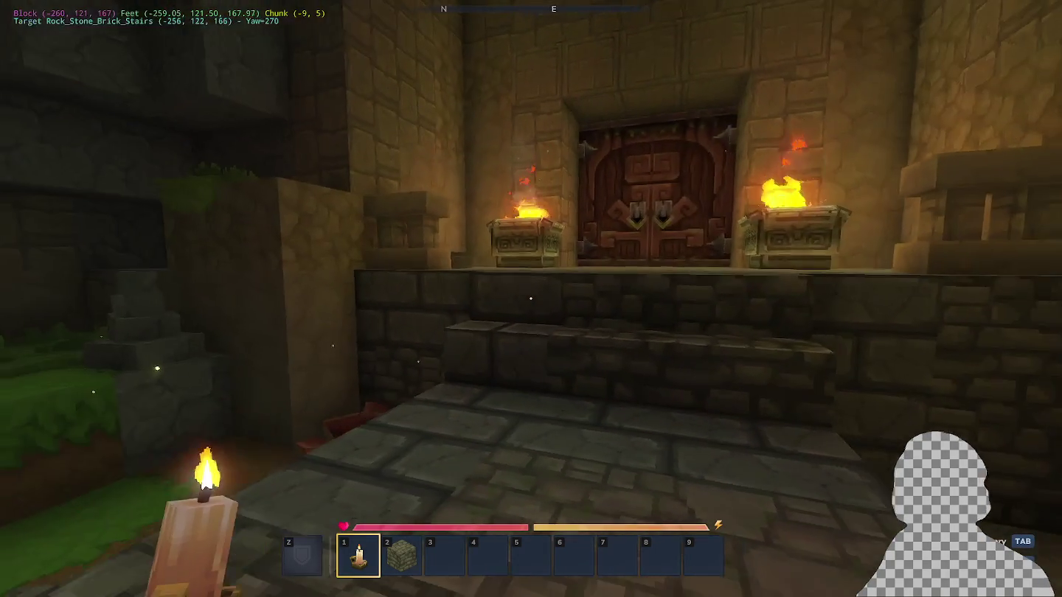
Climb to the temple door and extinguish the lit brazier beside it.
key(w)
key(w)
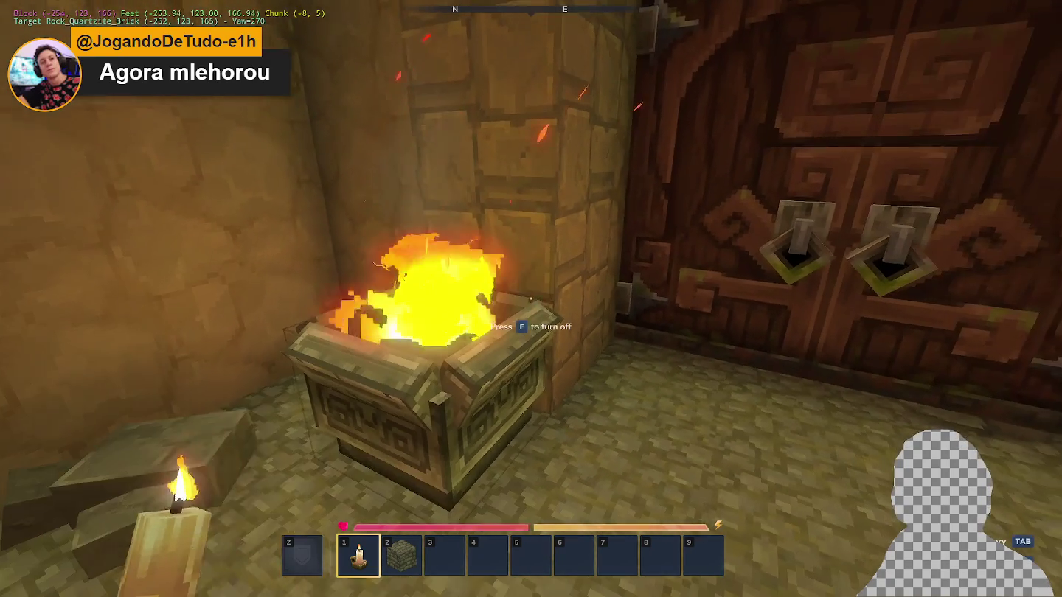
key(super)
key(super)
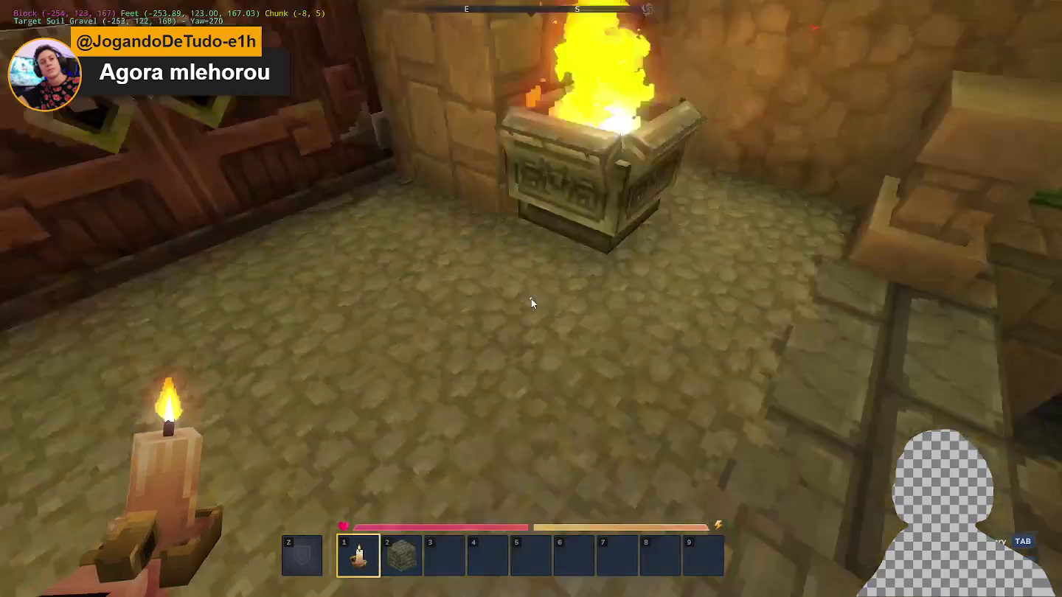
key(w)
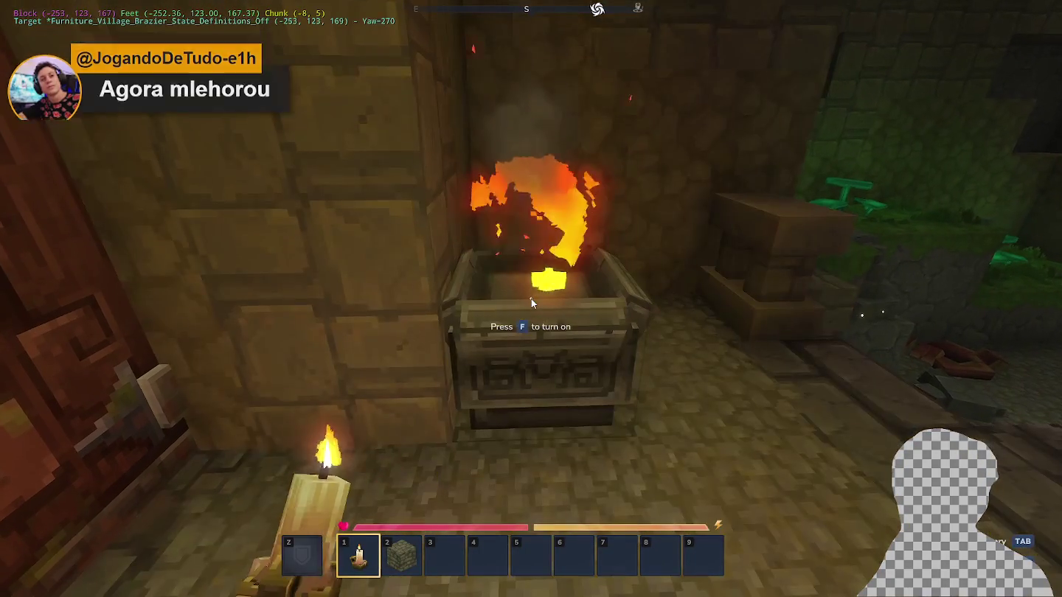
key(w)
key(s)
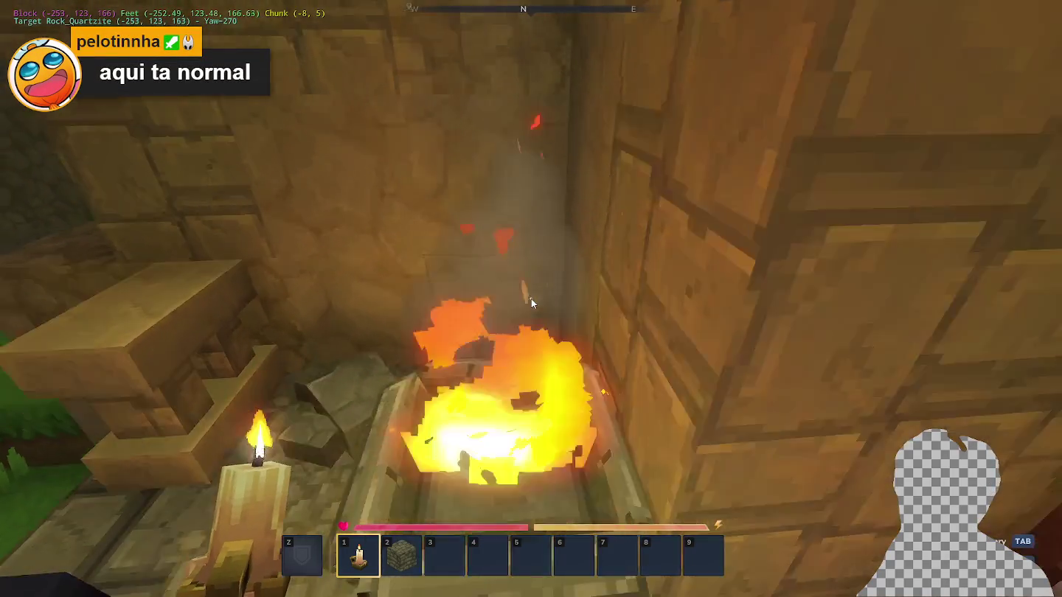
key(f)
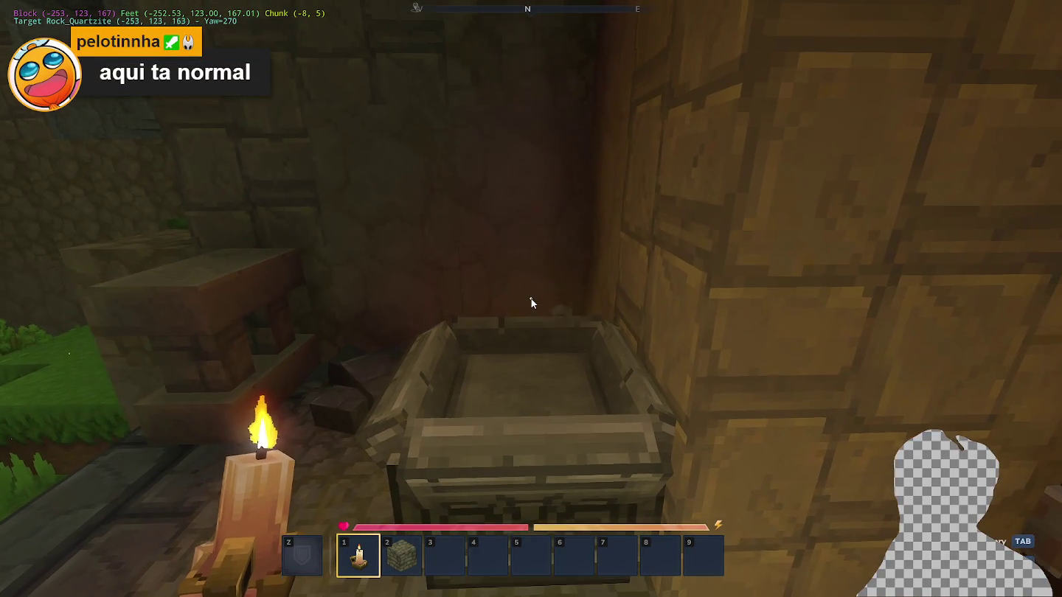
key(w)
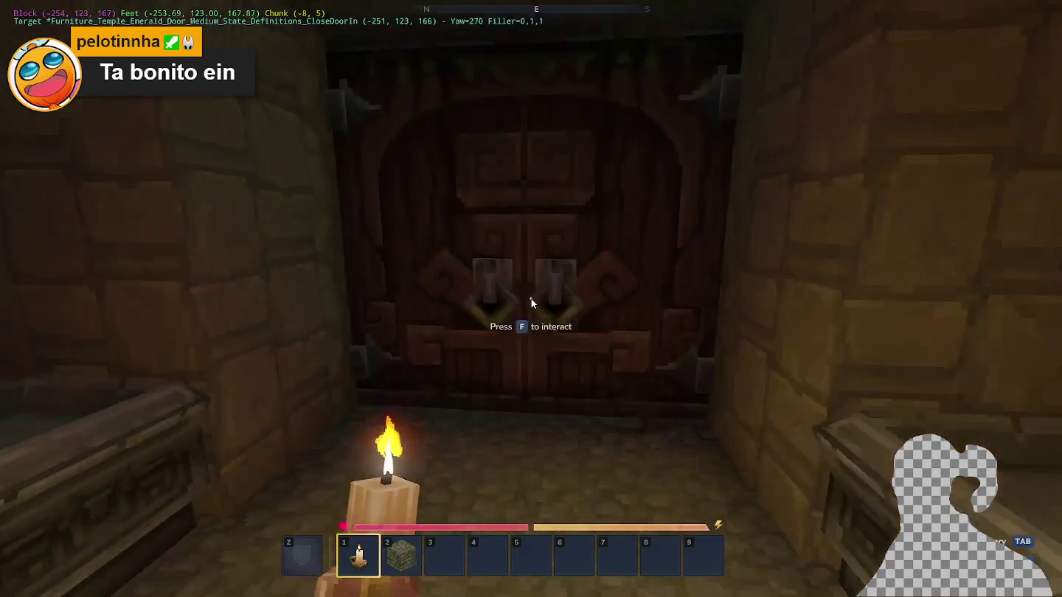
Open the wooden double door and cross the meadow up onto the grass ledge.
key(w)
key(f)
key(w)
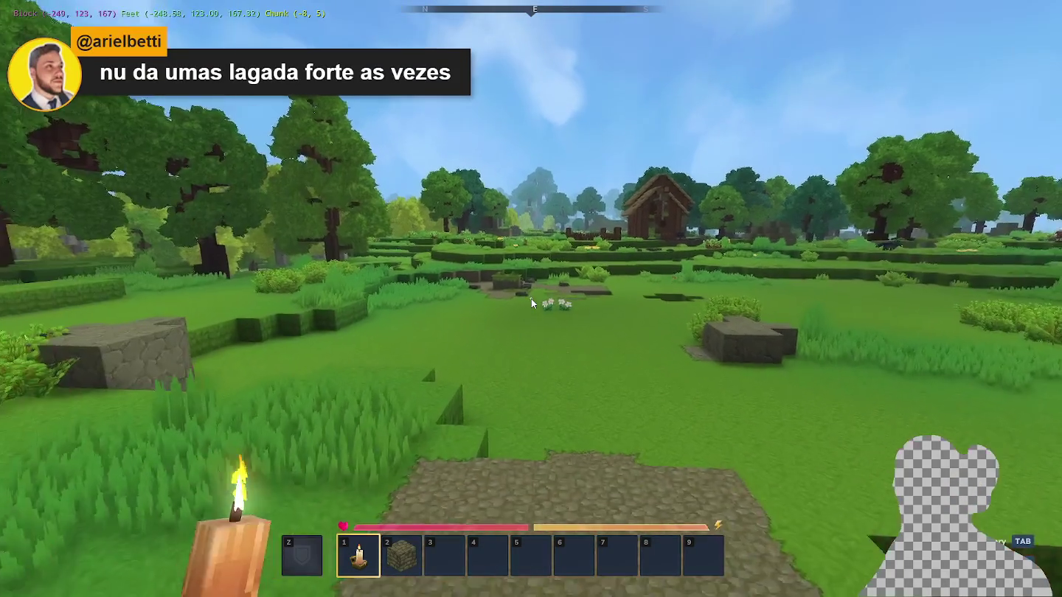
key(w)
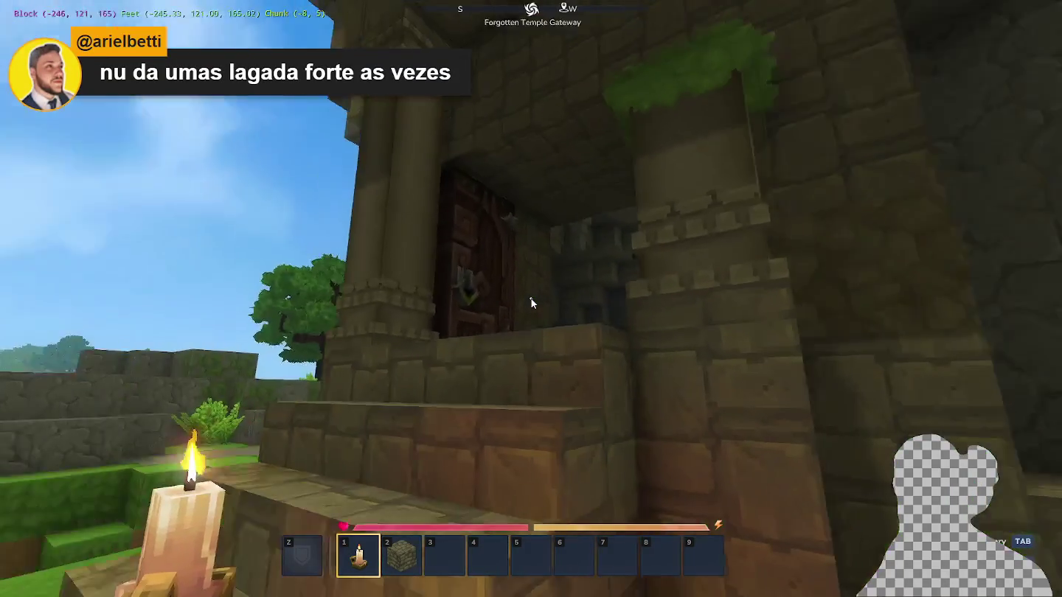
key(w)
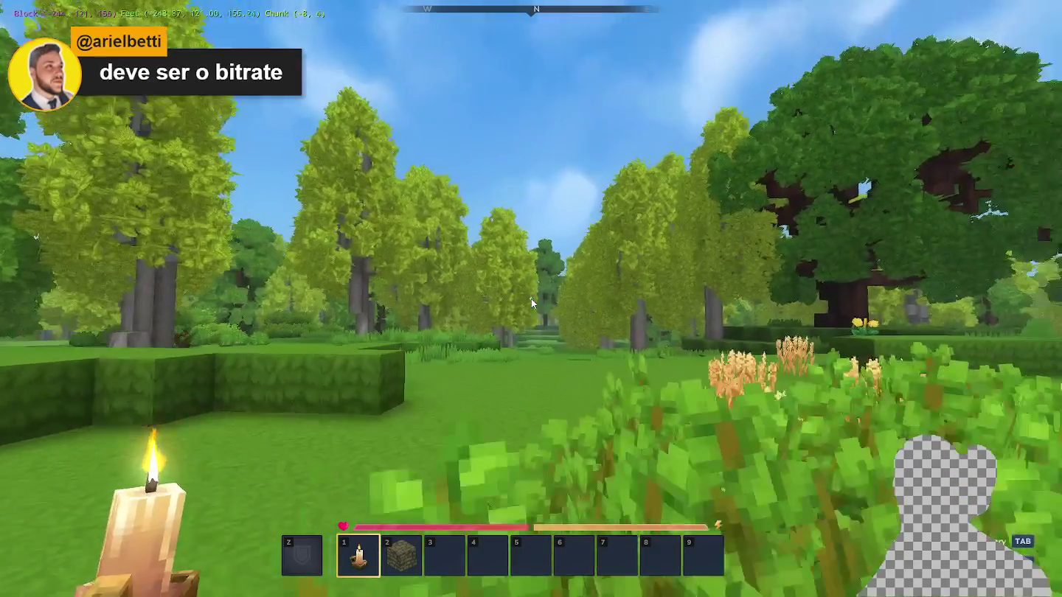
key(w)
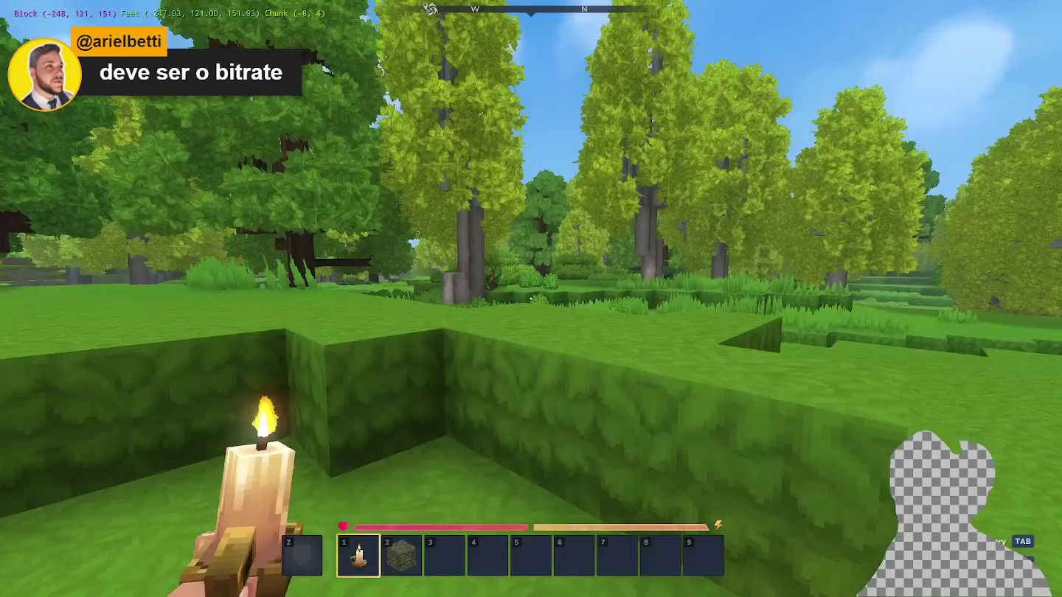
key(space)
Harvest two berry bushes to collect Wild Berries.
key(w)
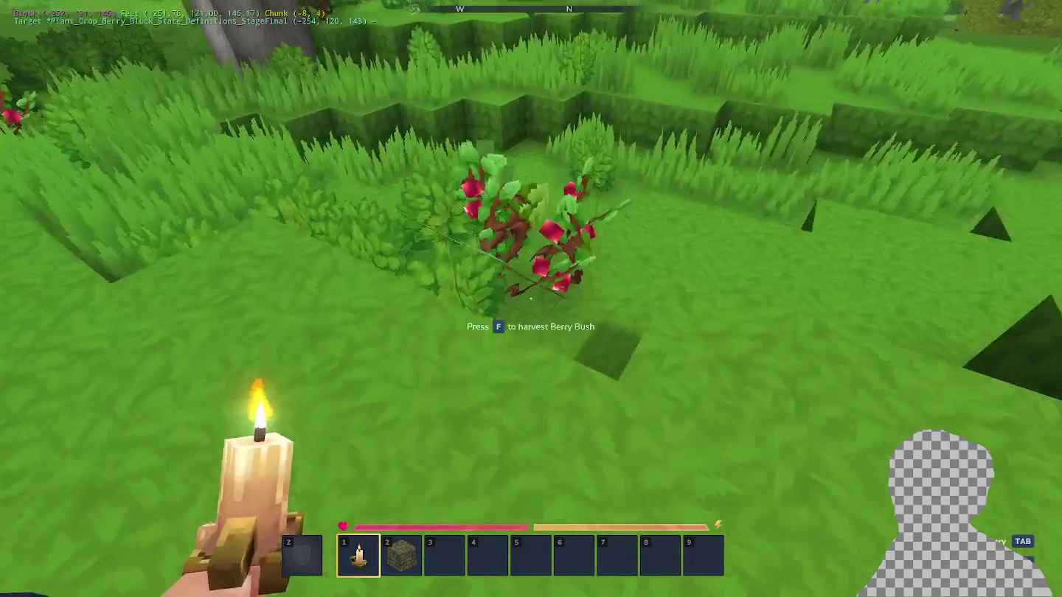
key(f)
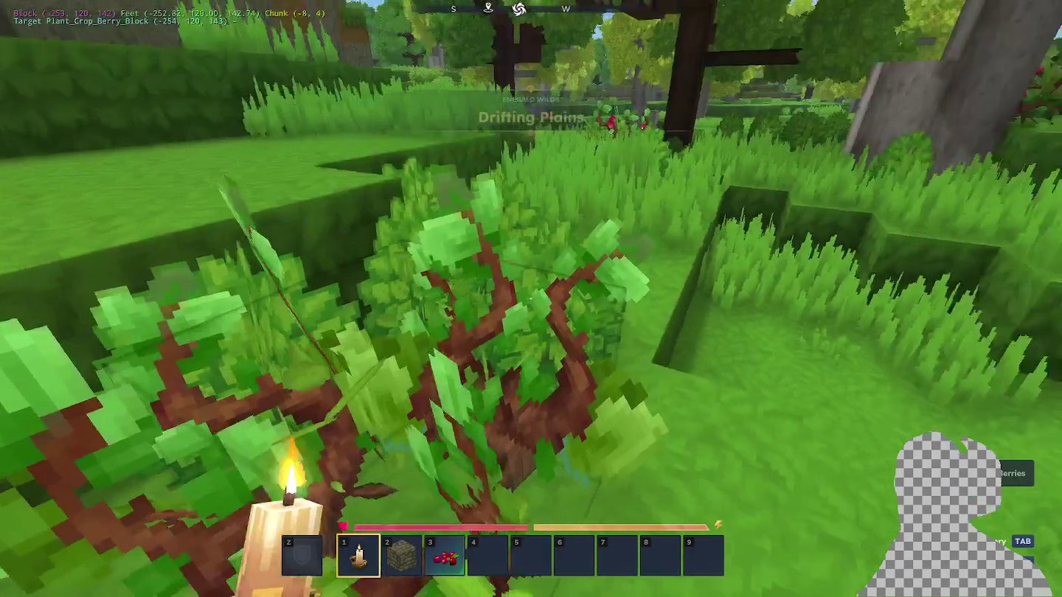
key(w)
key(w)
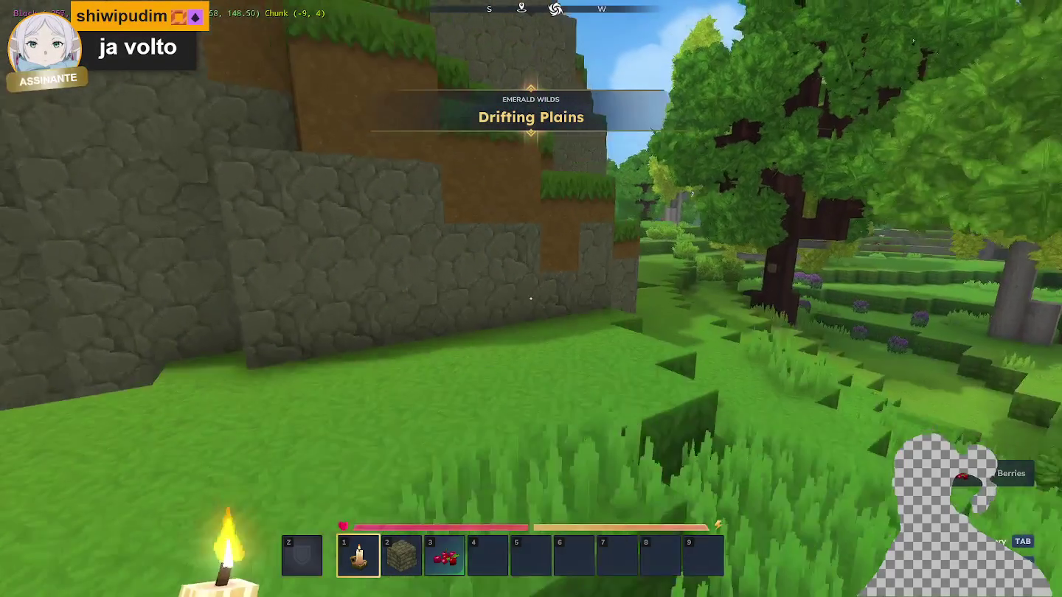
key(w)
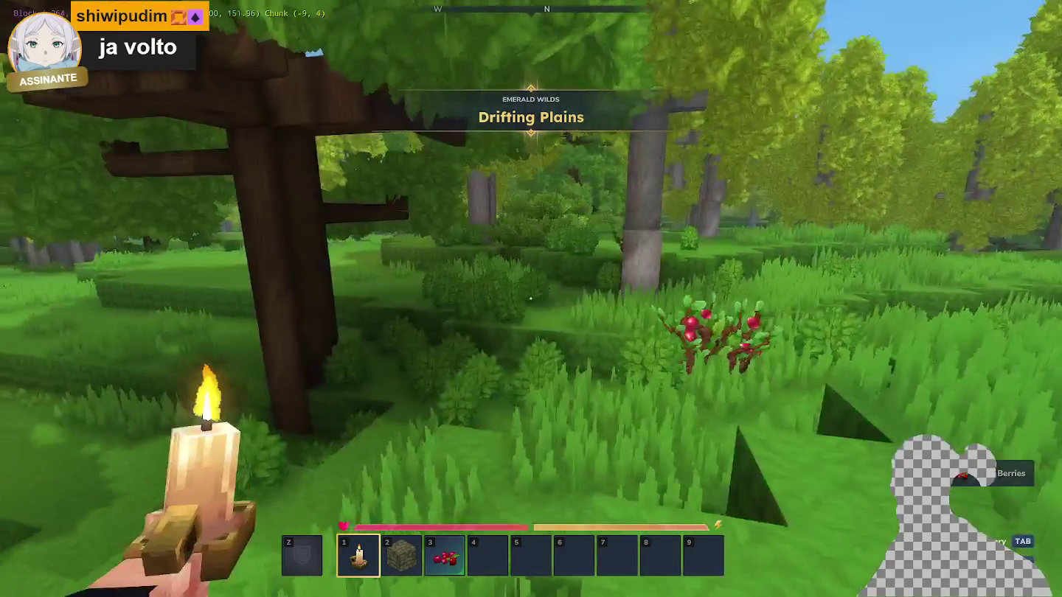
key(f)
scroll(531, 298, down, 1)
scroll(531, 299, down, 1)
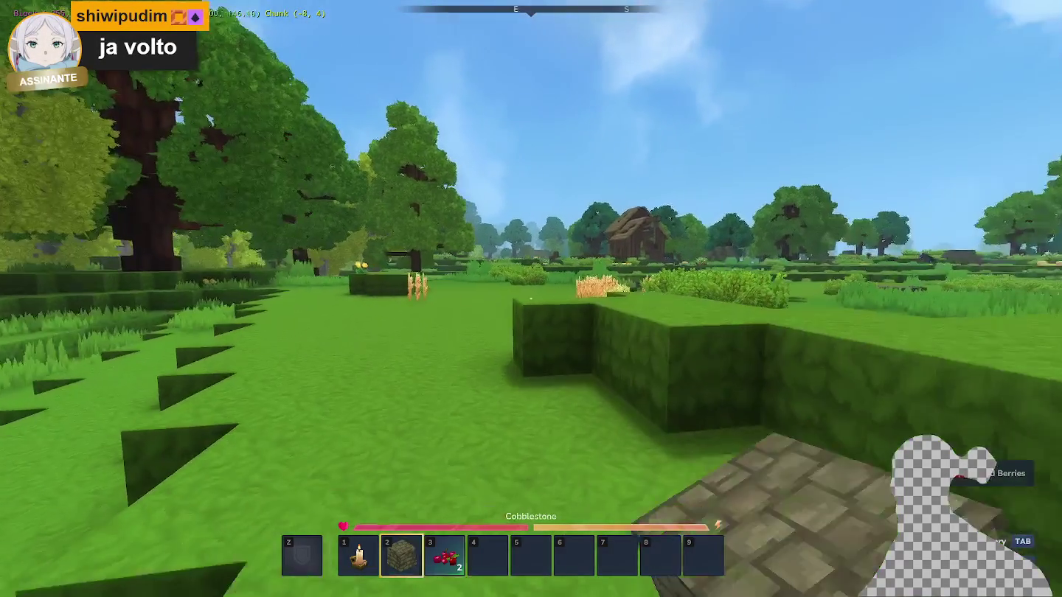
scroll(532, 299, up, 2)
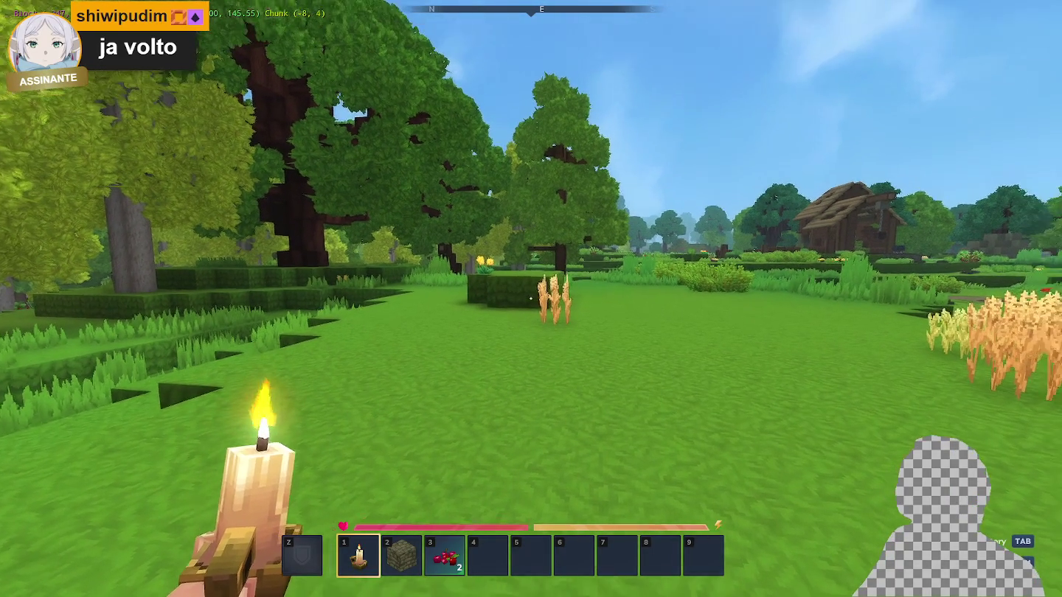
Look around the meadow, then pause the game and go to Settings.
key(w)
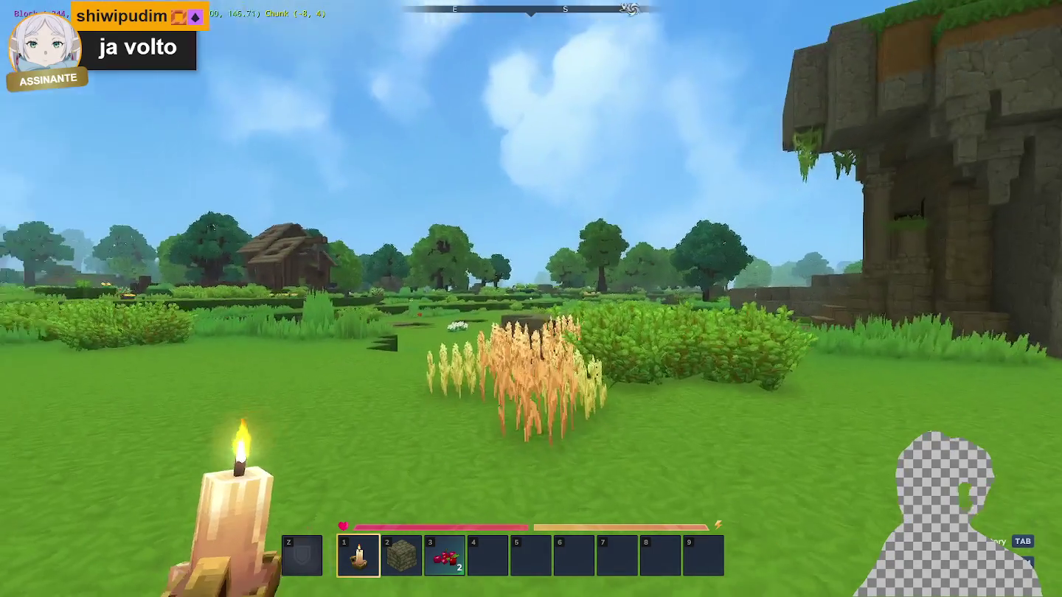
key(super)
key(super)
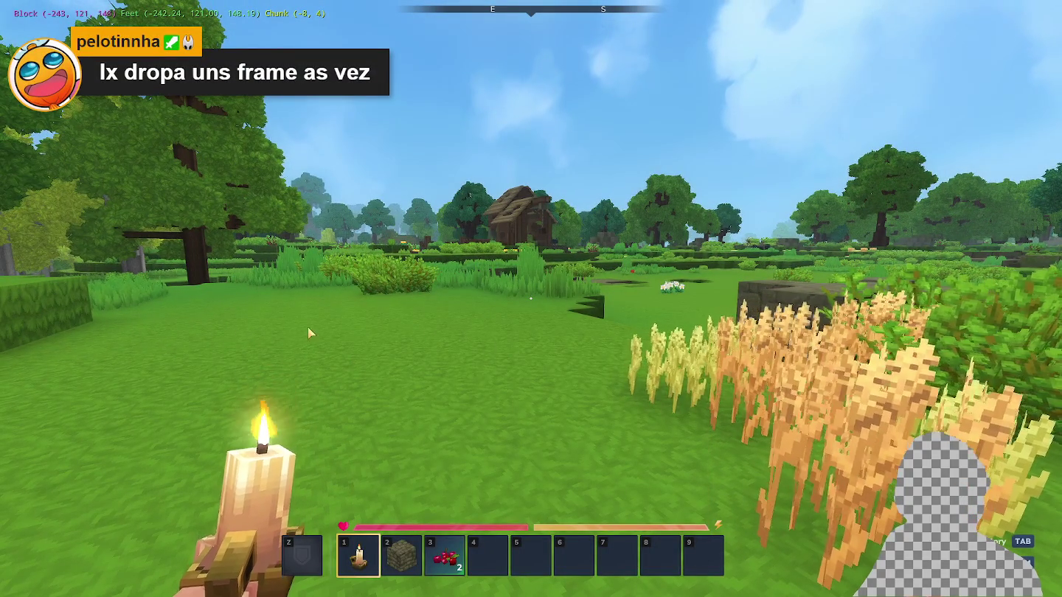
click(440, 288)
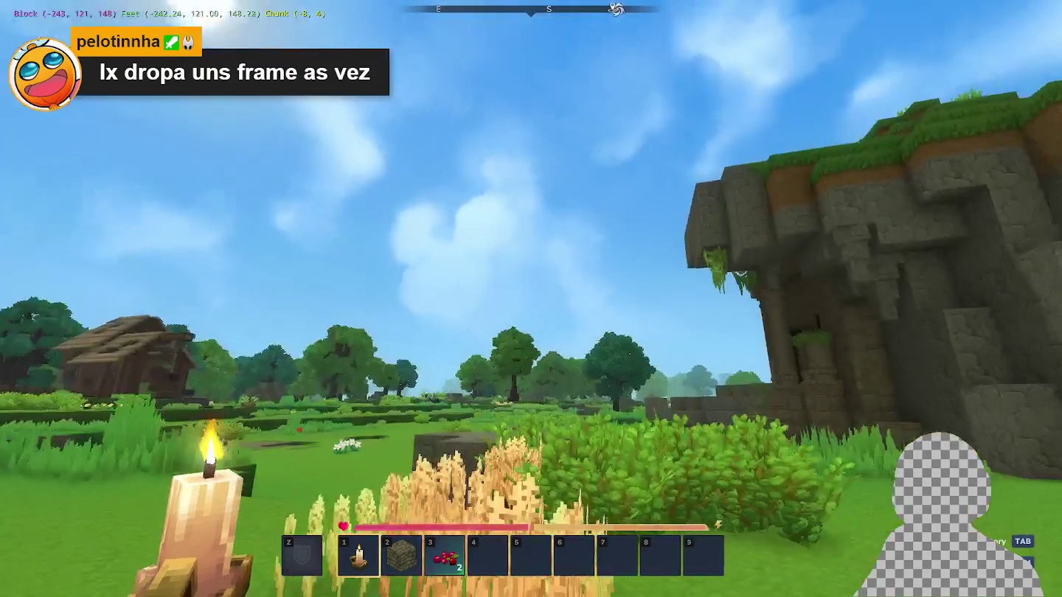
key(w)
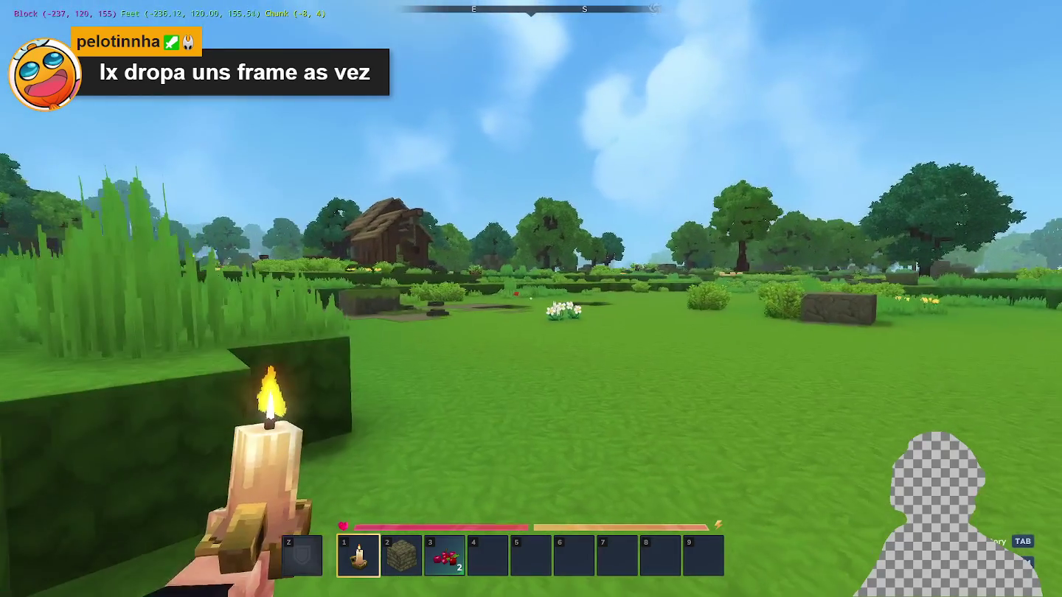
key(Escape)
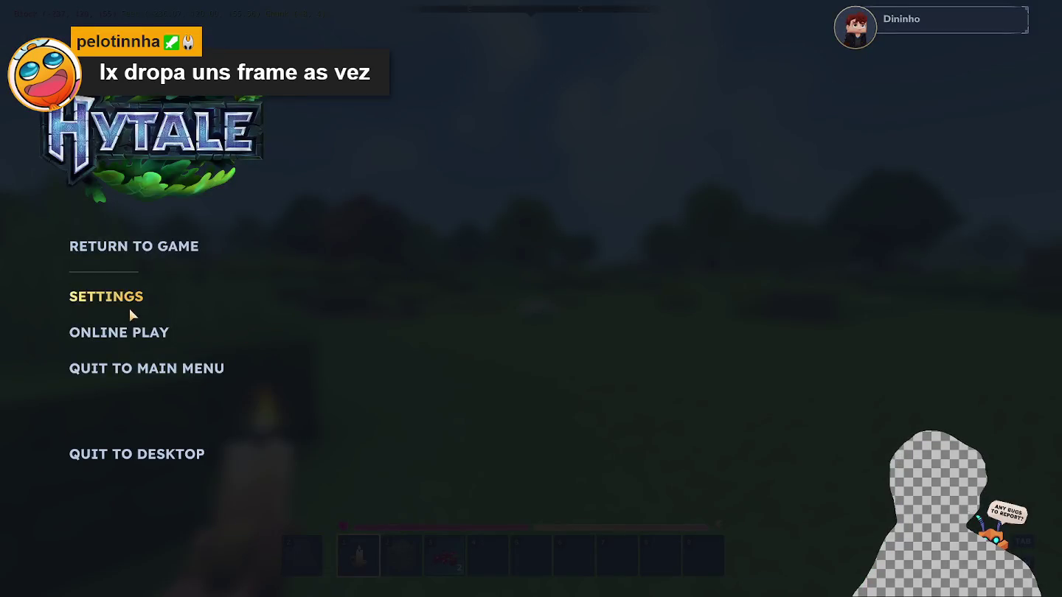
click(131, 313)
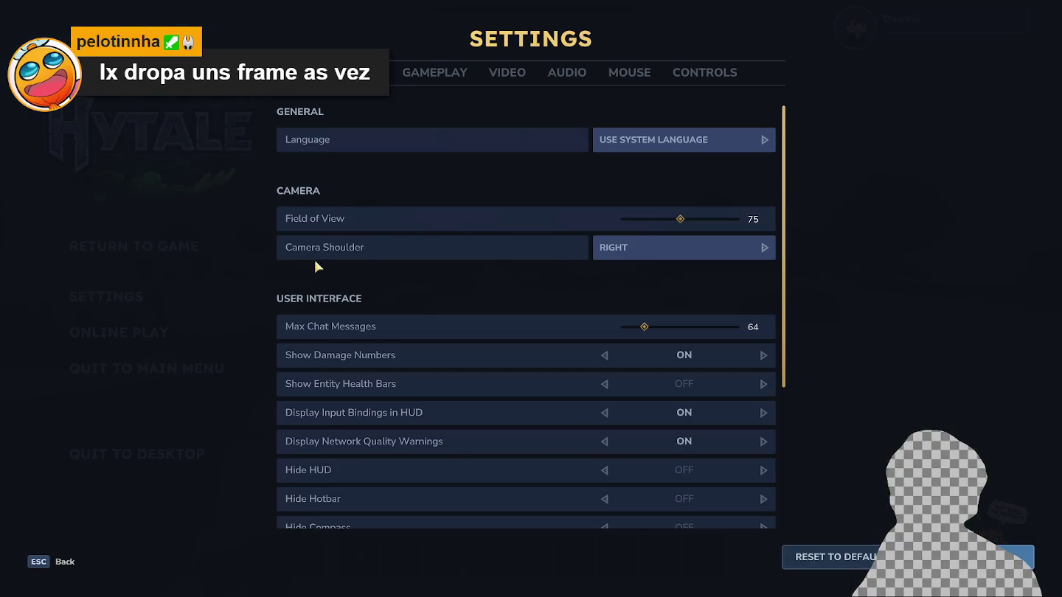
Turn Fullscreen off in the Video settings and review the other video options.
click(567, 72)
click(508, 75)
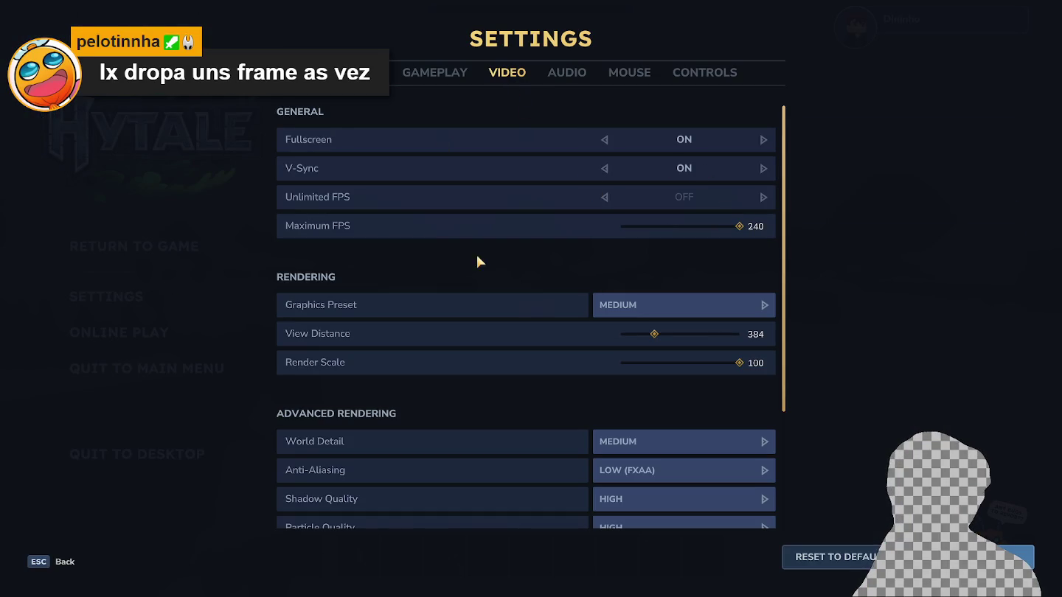
click(604, 139)
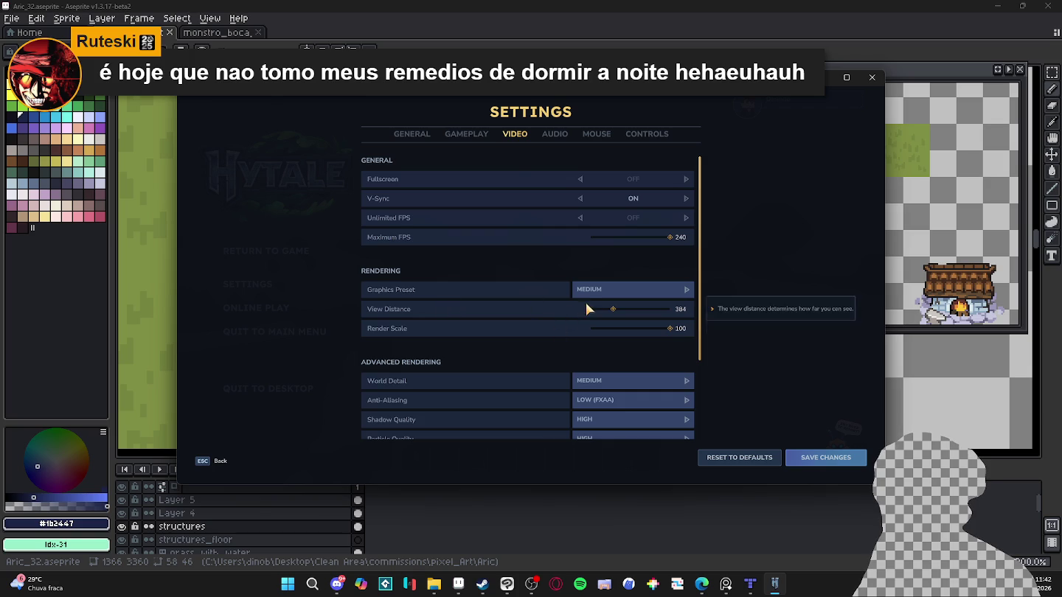
scroll(463, 365, down, 1)
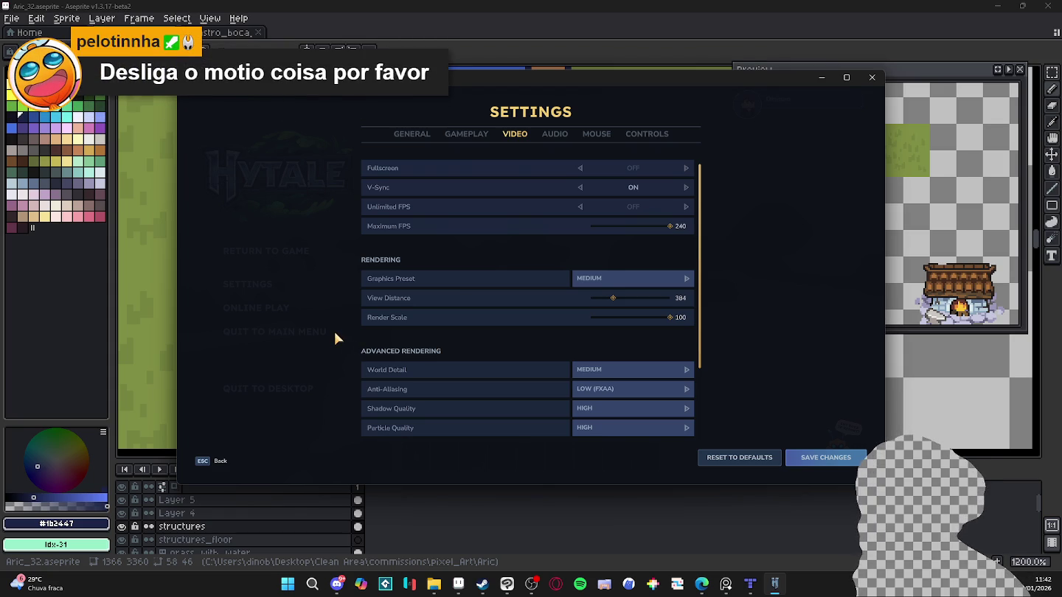
scroll(424, 323, down, 2)
scroll(432, 313, down, 3)
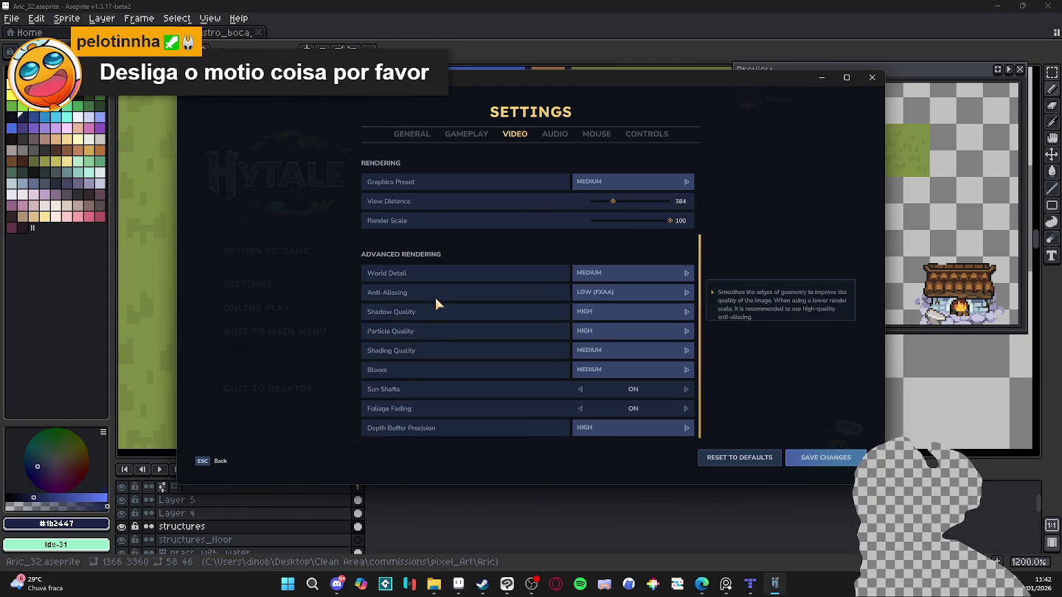
scroll(434, 309, up, 3)
scroll(442, 276, up, 1)
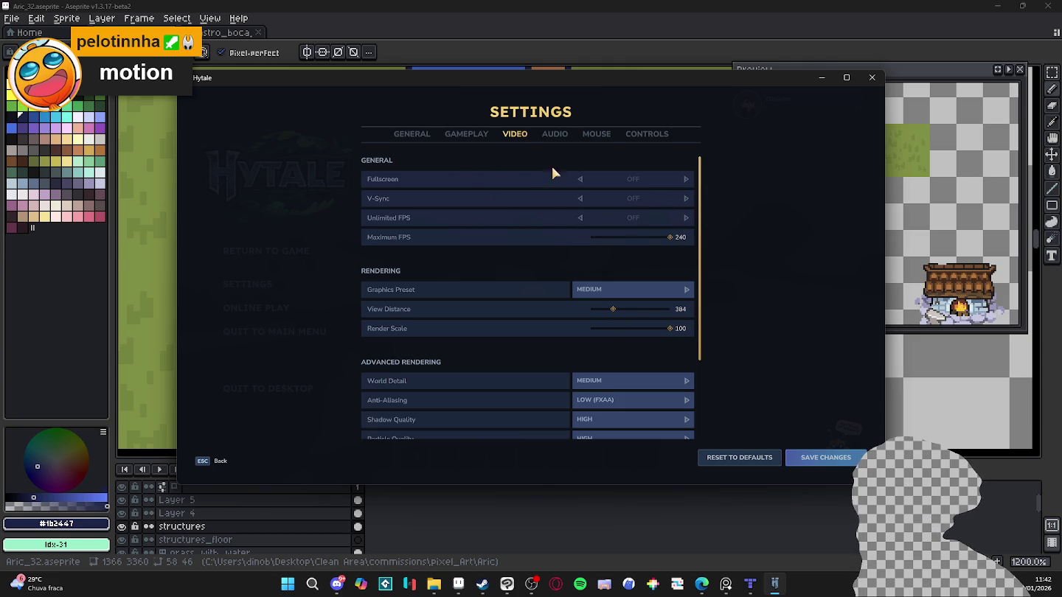
scroll(415, 275, down, 2)
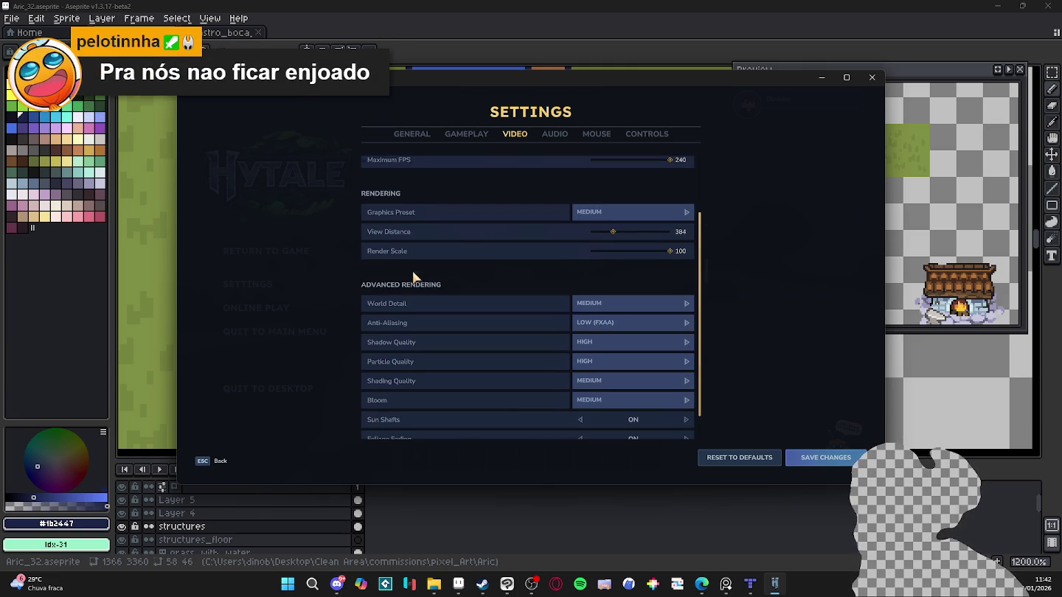
Maximize the game window, lower mouse Left/Right Speed to 2.9, and exit Settings.
click(847, 77)
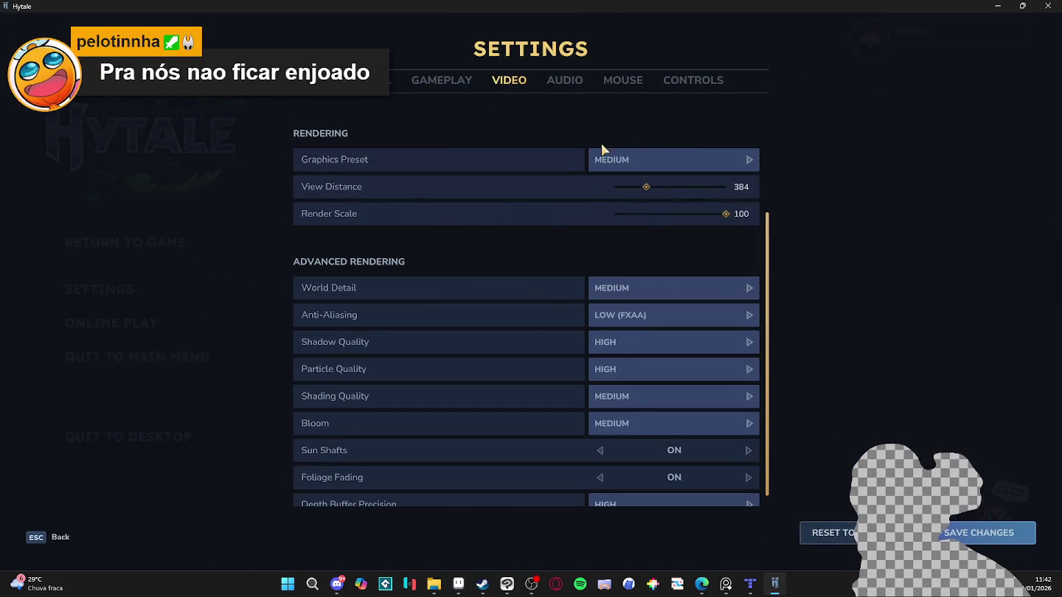
click(623, 81)
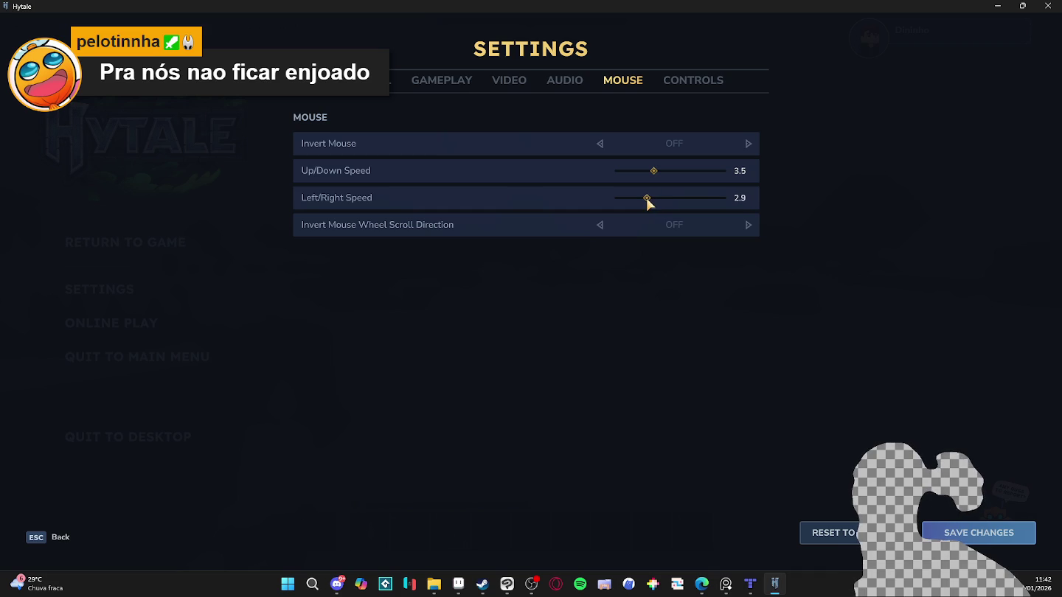
key(Escape)
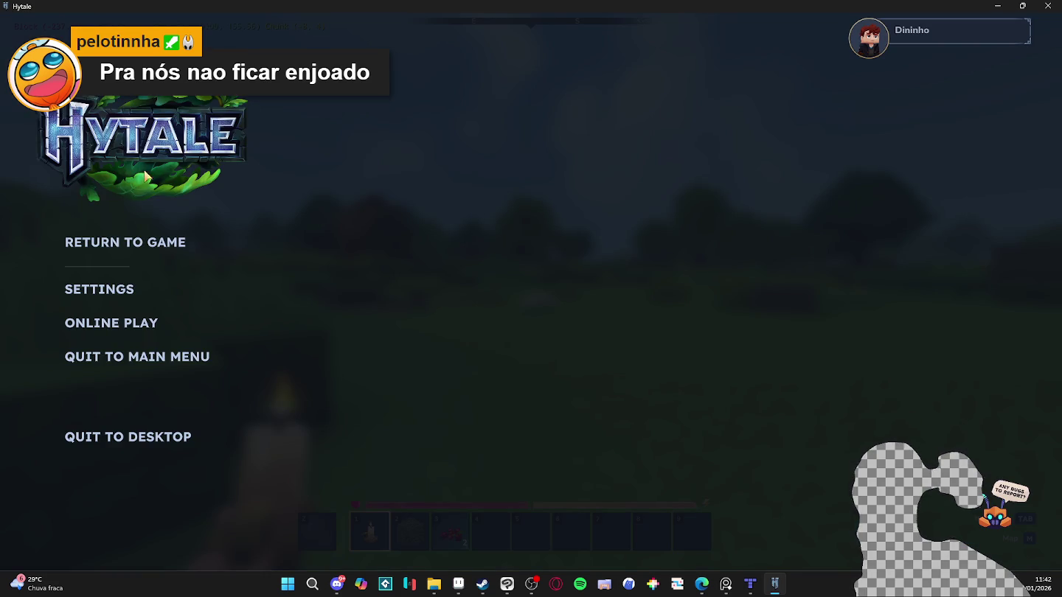
Resume the game, walk forward across the meadow, then pause again.
click(125, 242)
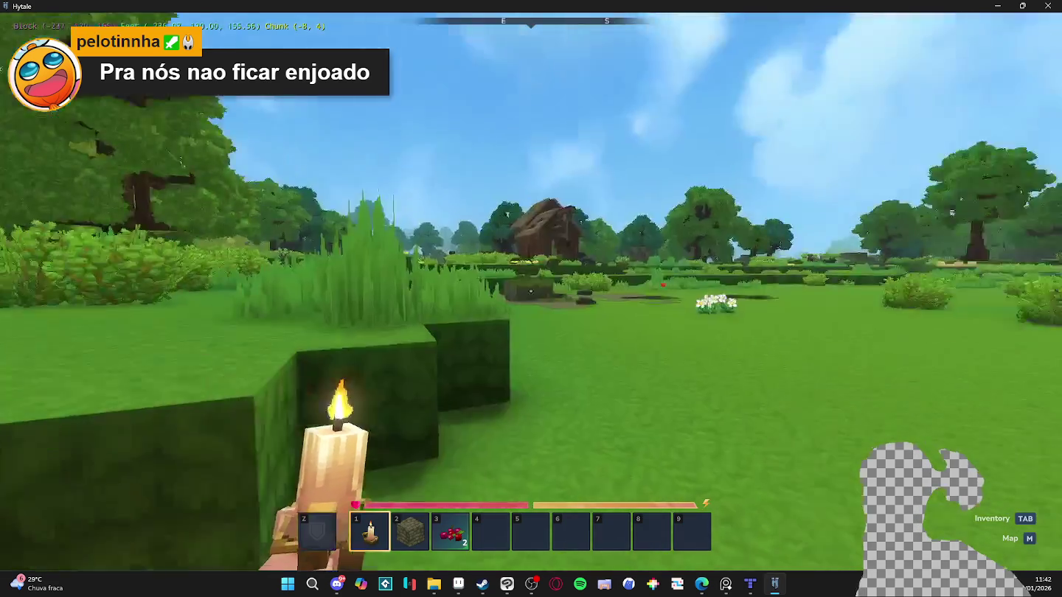
key(w)
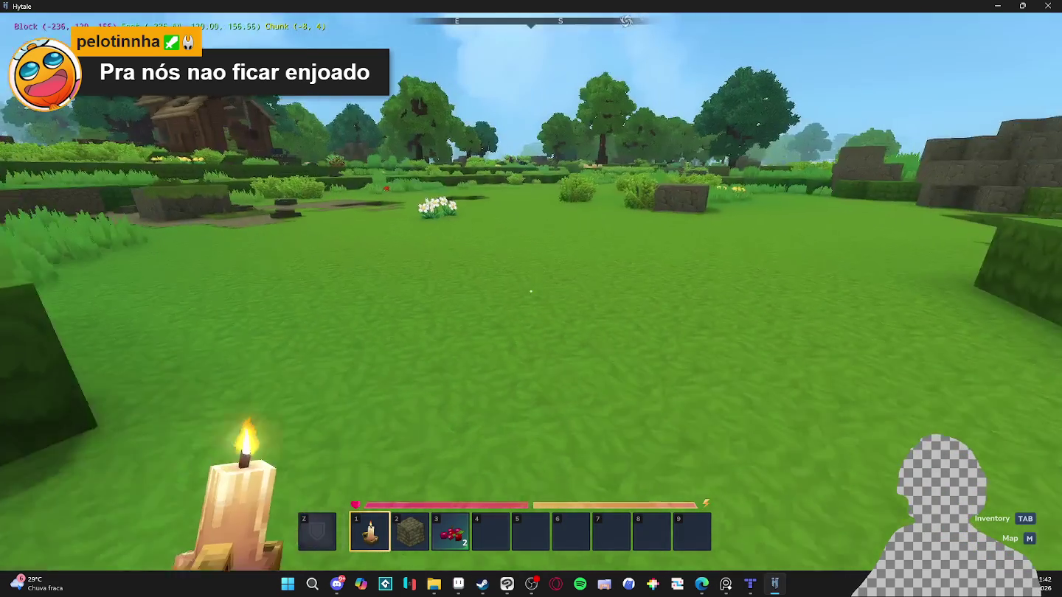
key(w)
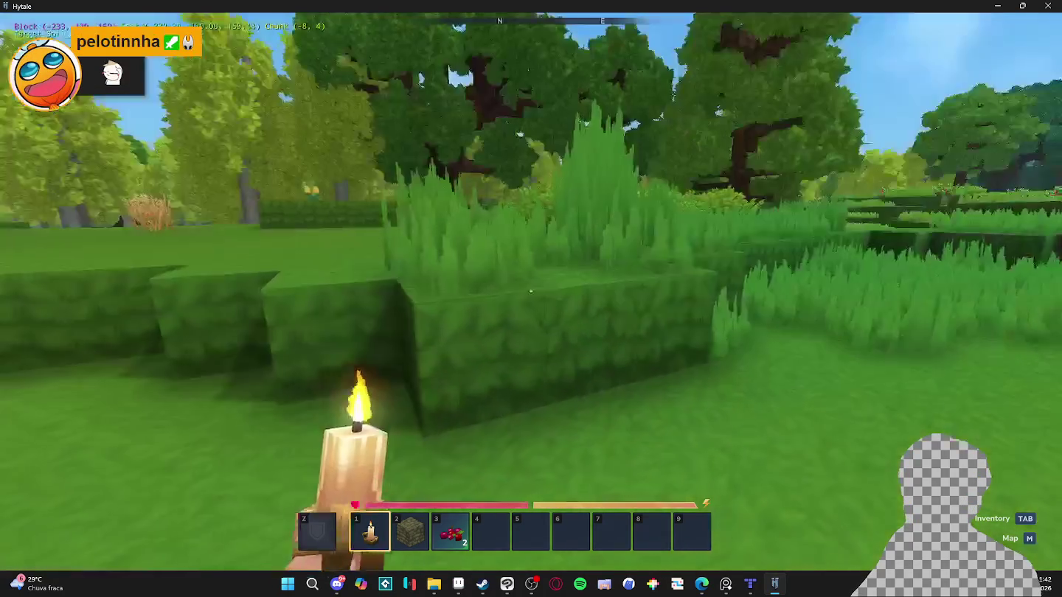
key(Escape)
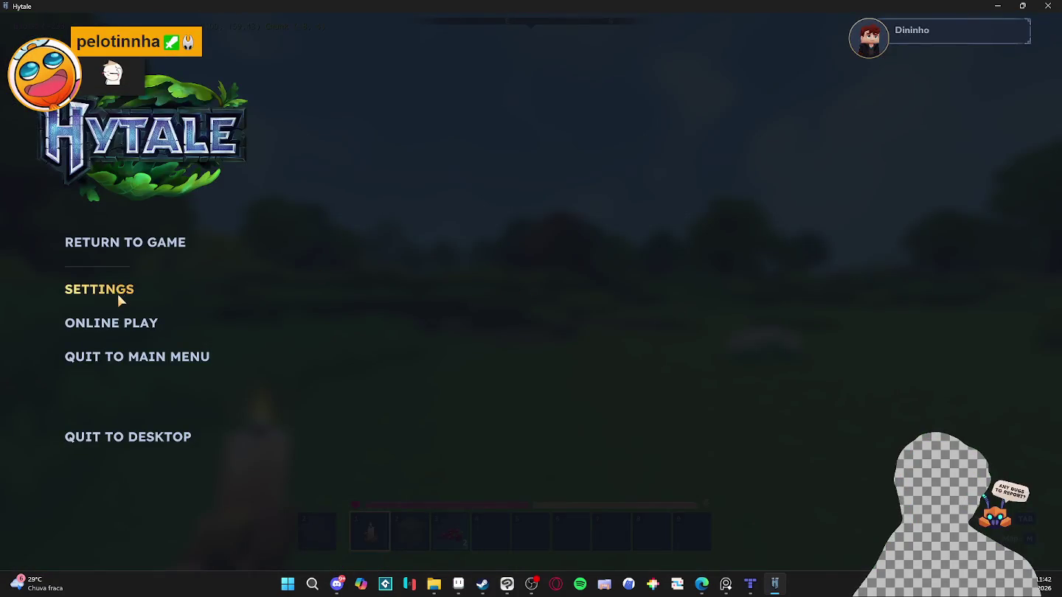
click(120, 297)
click(509, 80)
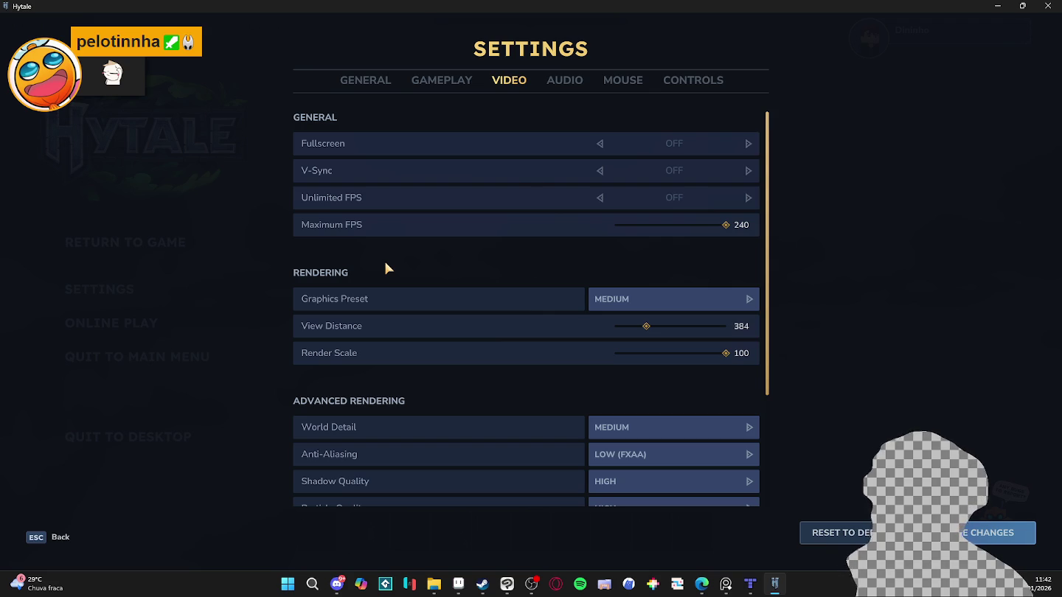
click(442, 87)
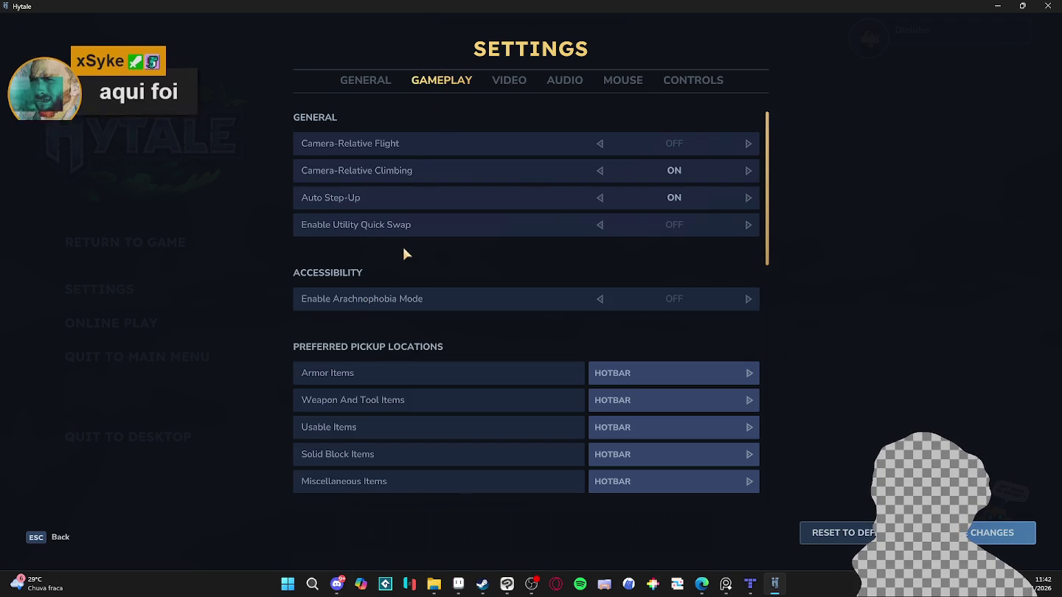
scroll(411, 253, down, 3)
scroll(411, 250, down, 2)
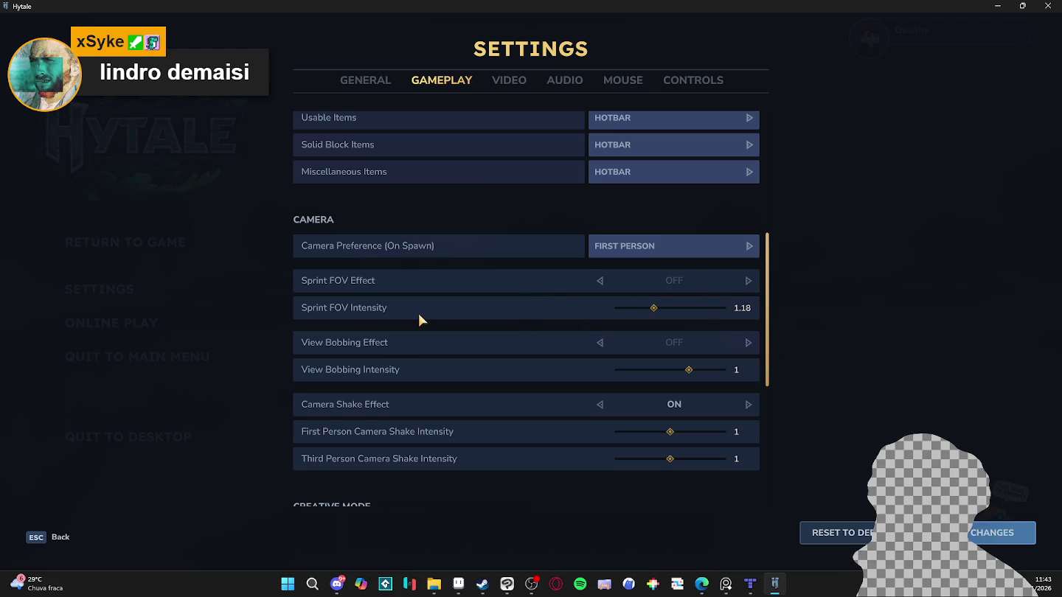
scroll(419, 319, down, 1)
scroll(420, 318, down, 1)
scroll(419, 319, down, 1)
scroll(419, 319, down, 1)
scroll(419, 321, down, 1)
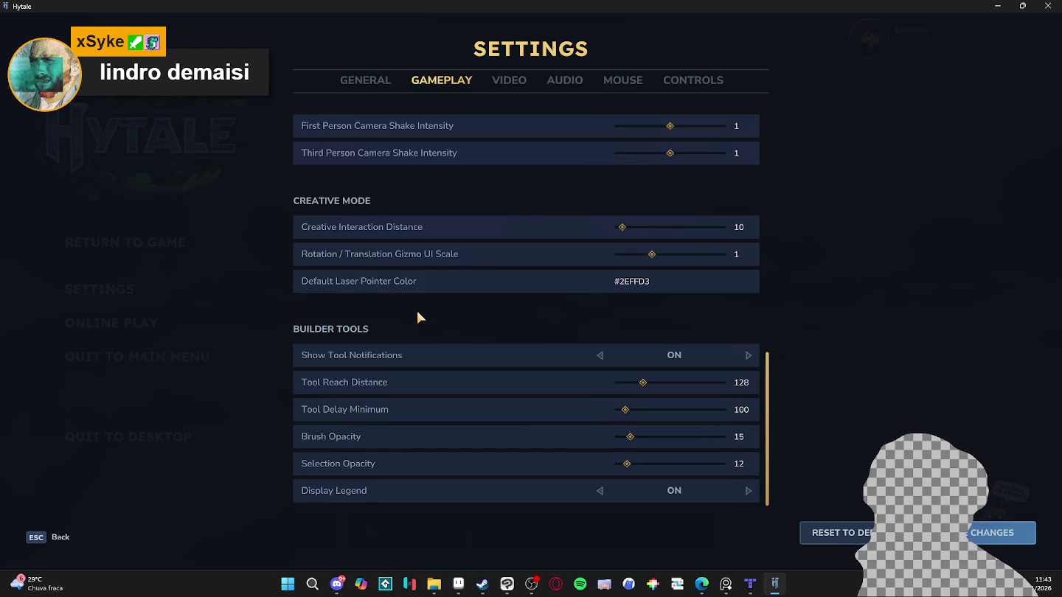
scroll(421, 317, up, 2)
scroll(425, 316, up, 2)
scroll(428, 319, up, 2)
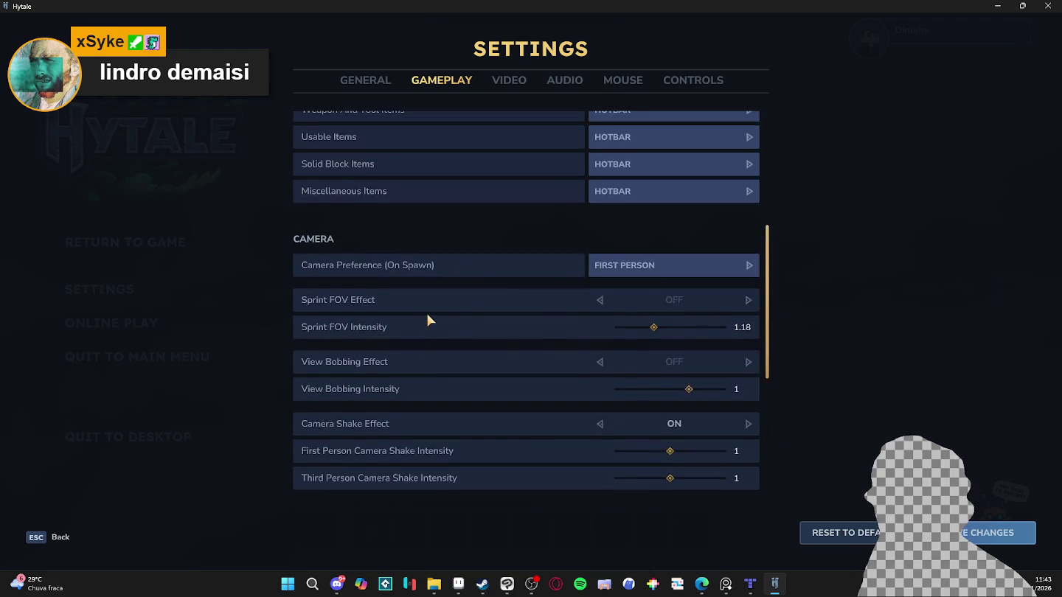
scroll(429, 320, up, 2)
scroll(428, 317, up, 3)
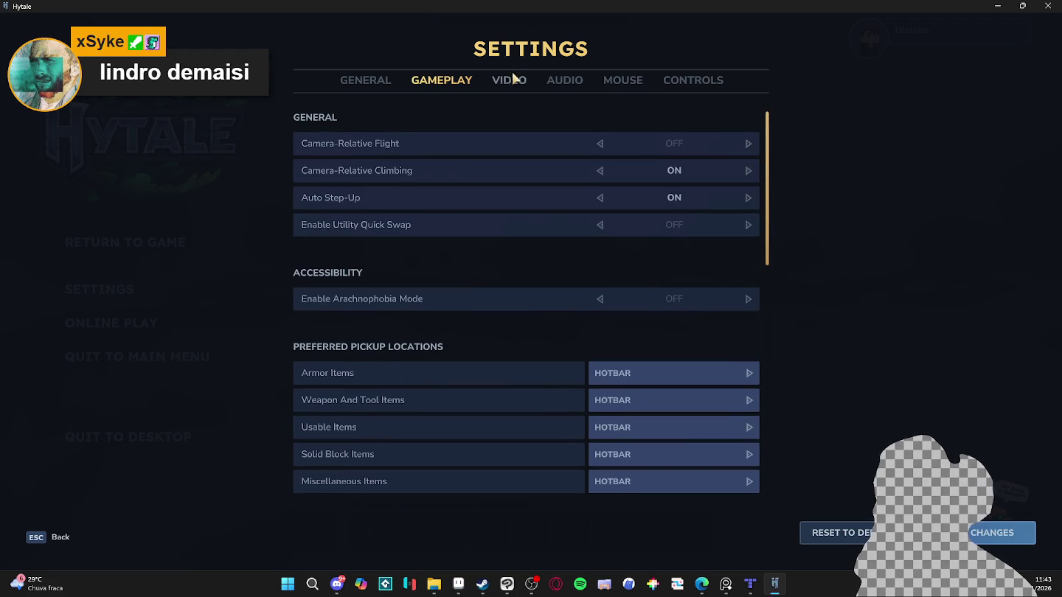
click(509, 80)
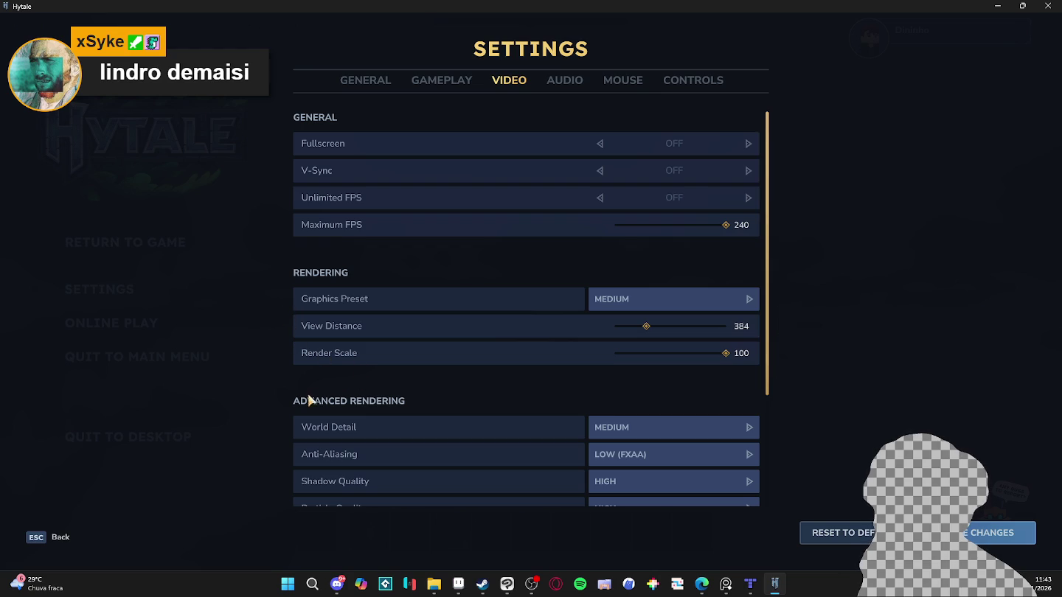
scroll(347, 381, down, 1)
scroll(343, 379, down, 1)
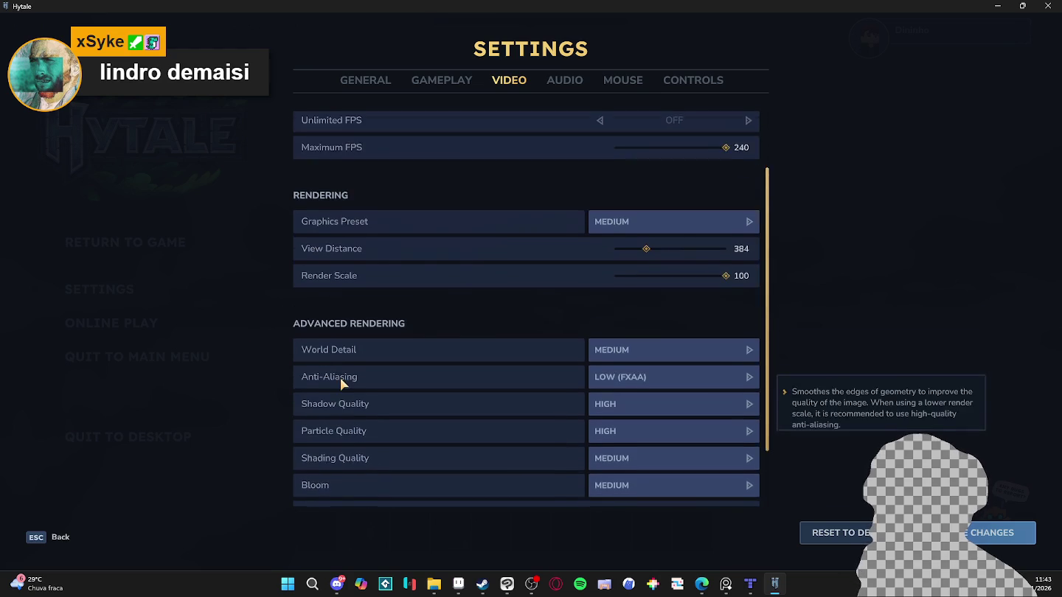
scroll(343, 379, down, 1)
scroll(343, 379, down, 1)
scroll(346, 374, up, 4)
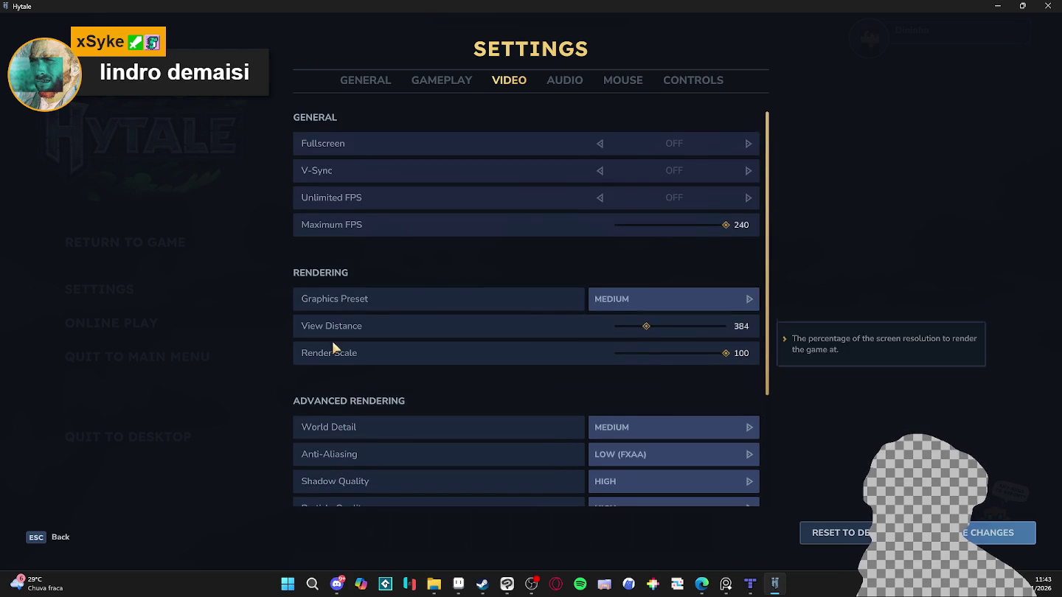
click(437, 84)
click(368, 84)
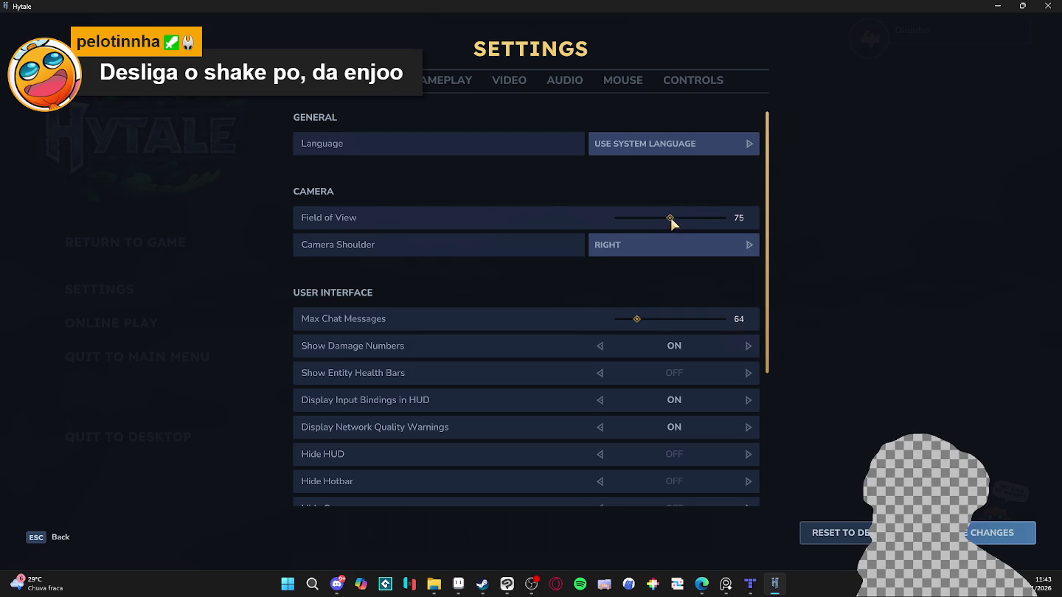
click(986, 535)
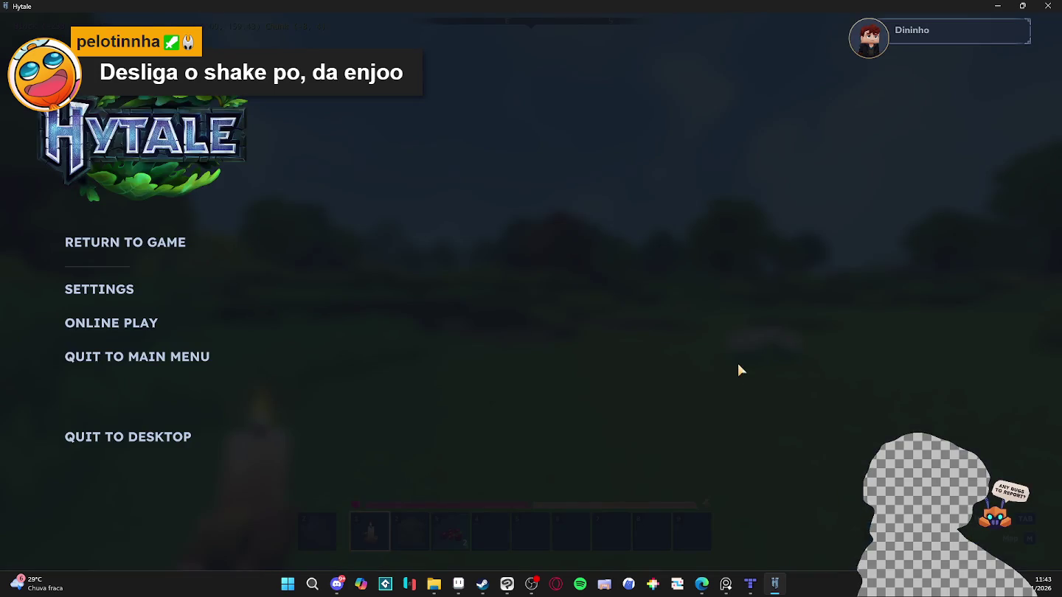
Resume play and walk to the berry bush near the hut to harvest wild berries.
key(Escape)
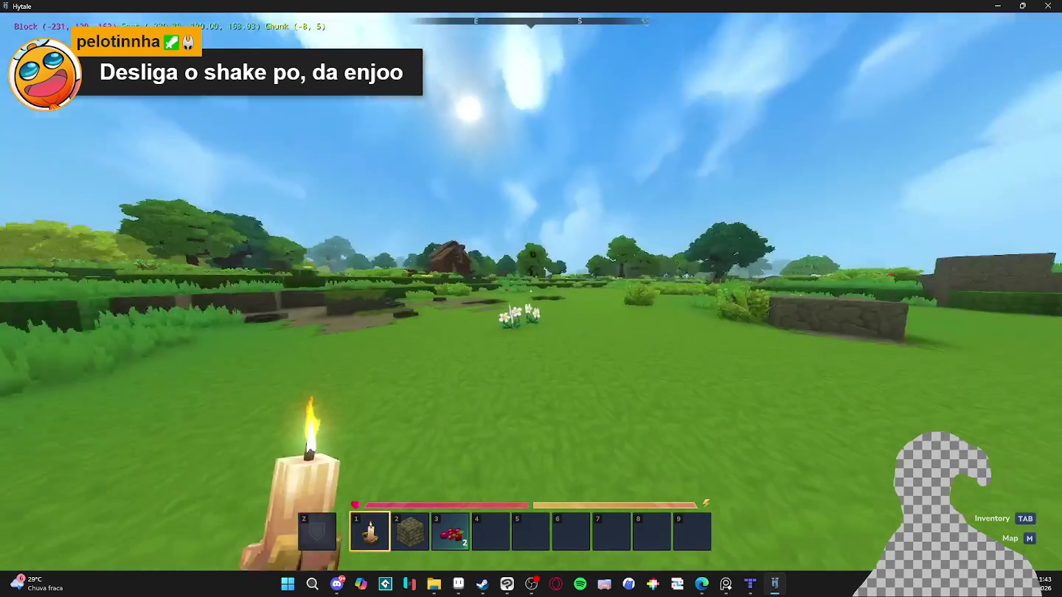
key(w)
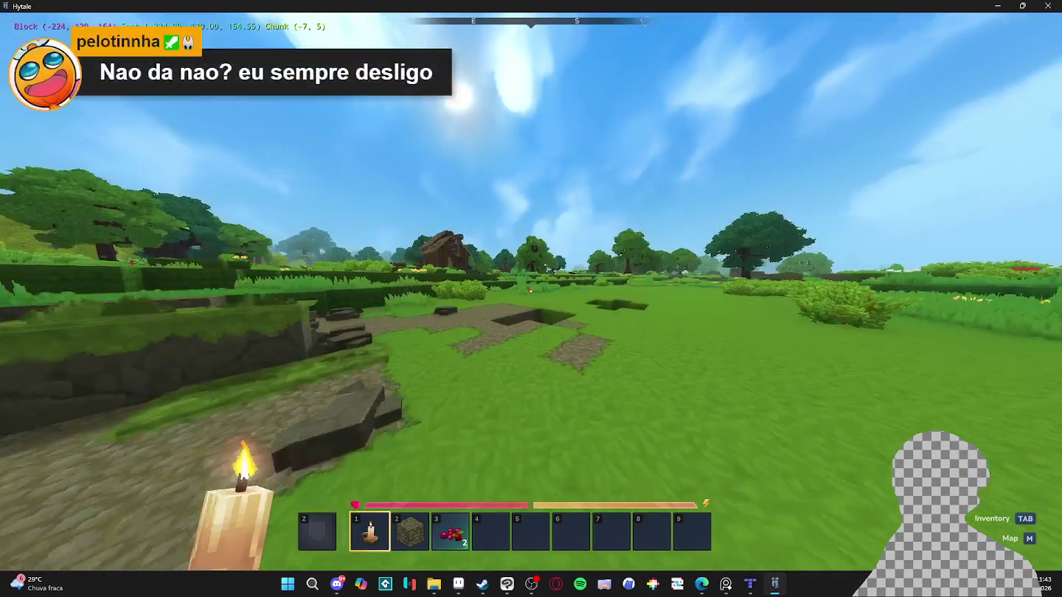
key(w)
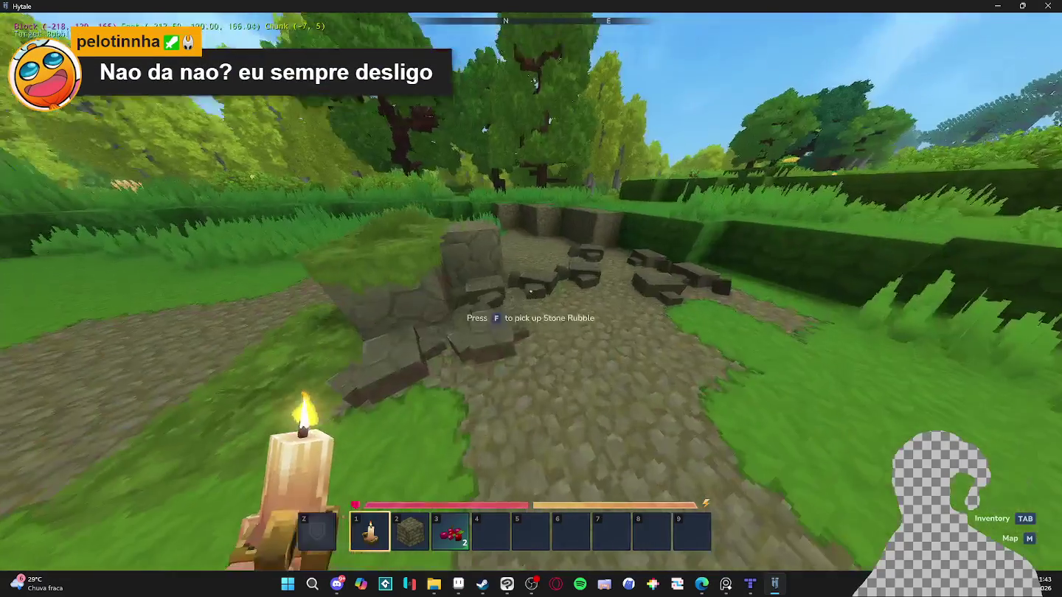
key(w)
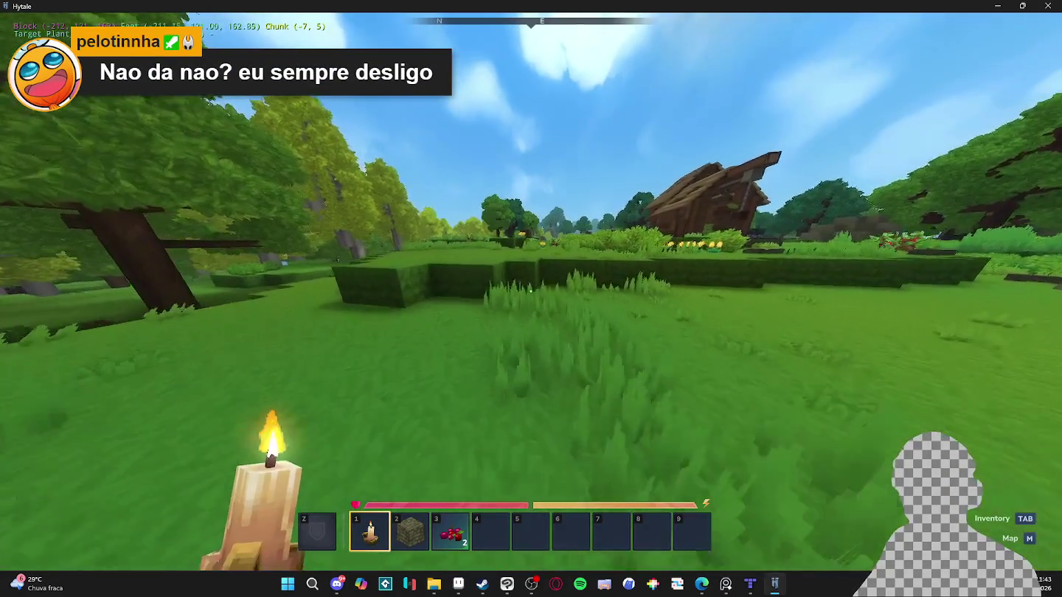
key(w)
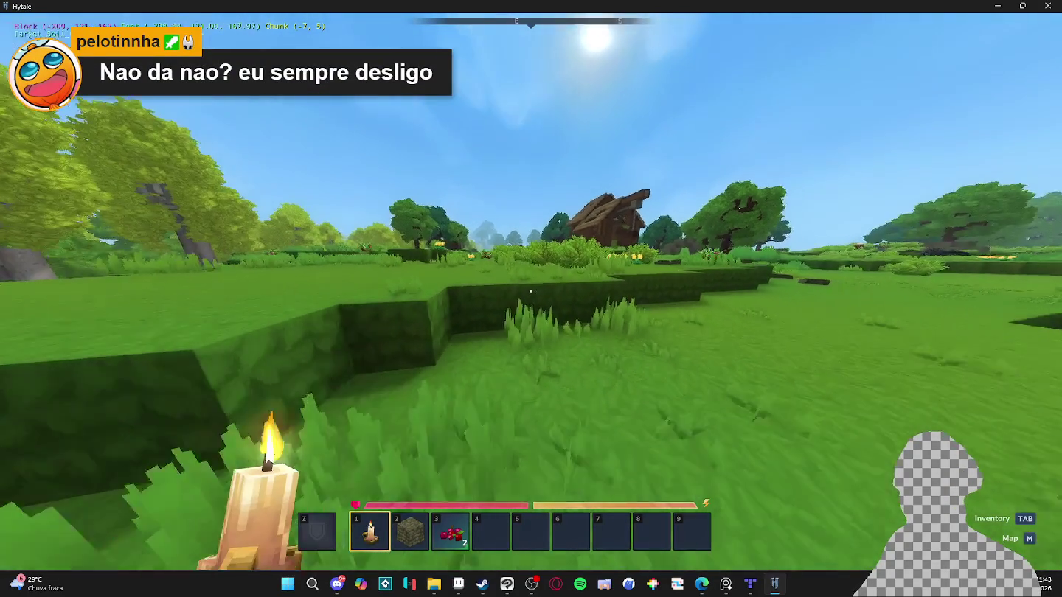
key(w)
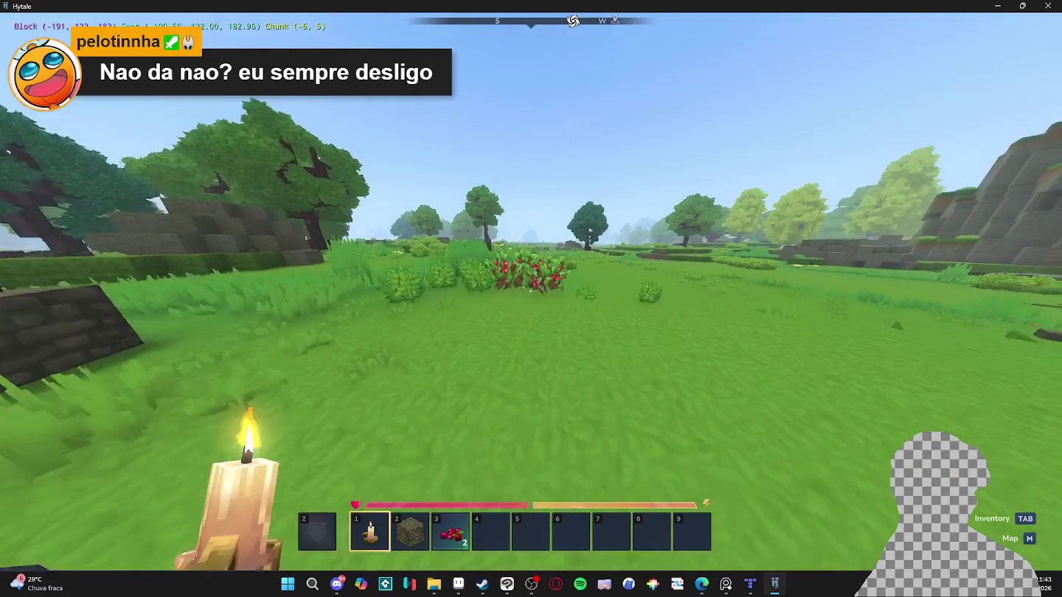
key(w)
key(f)
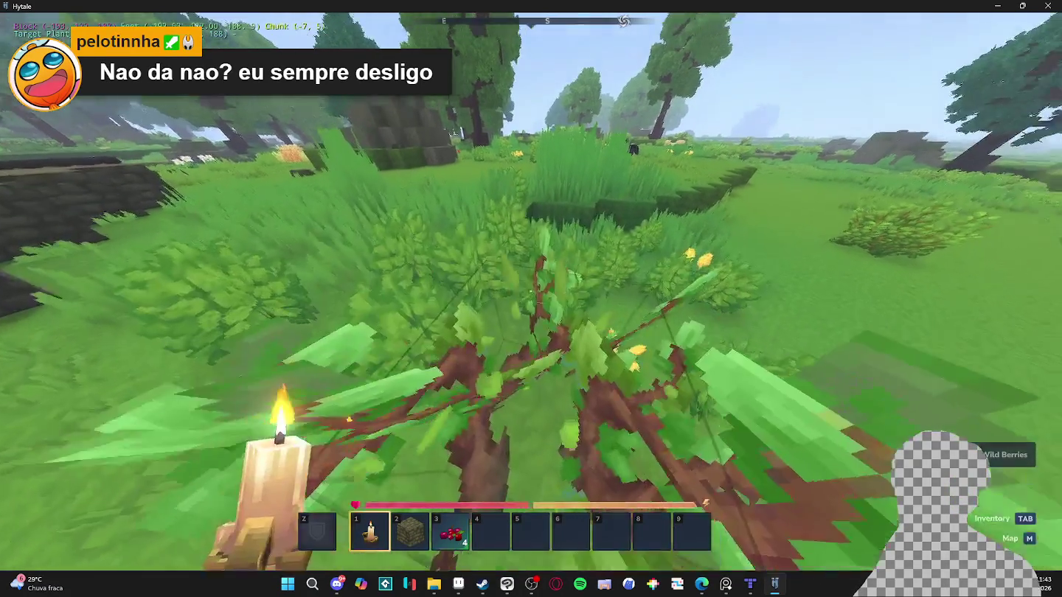
Place the candle on the grass and bring up the inventory with Pocket Crafting.
key(w)
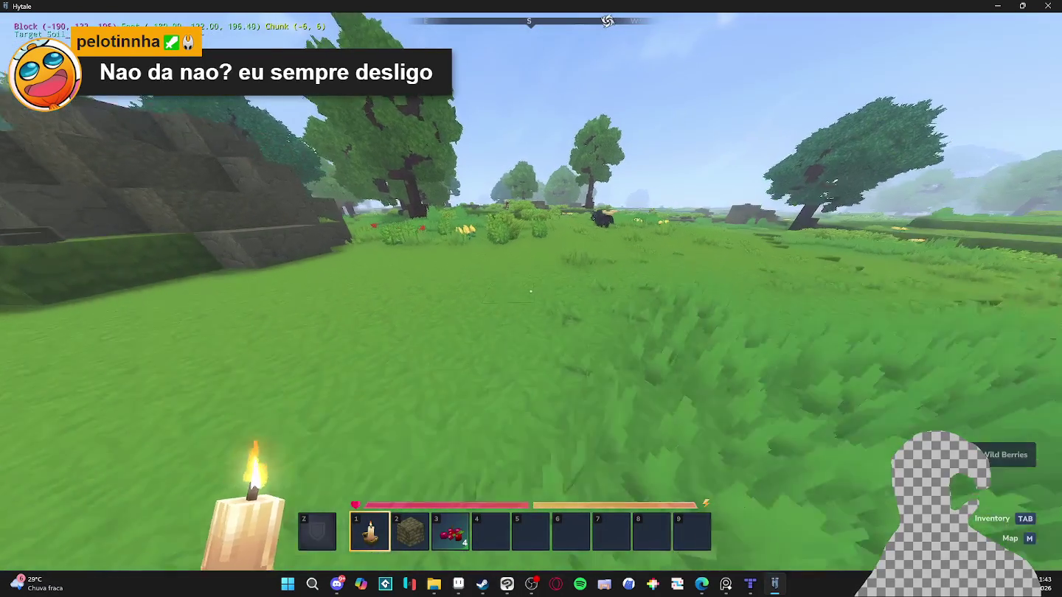
key(w)
key(w)
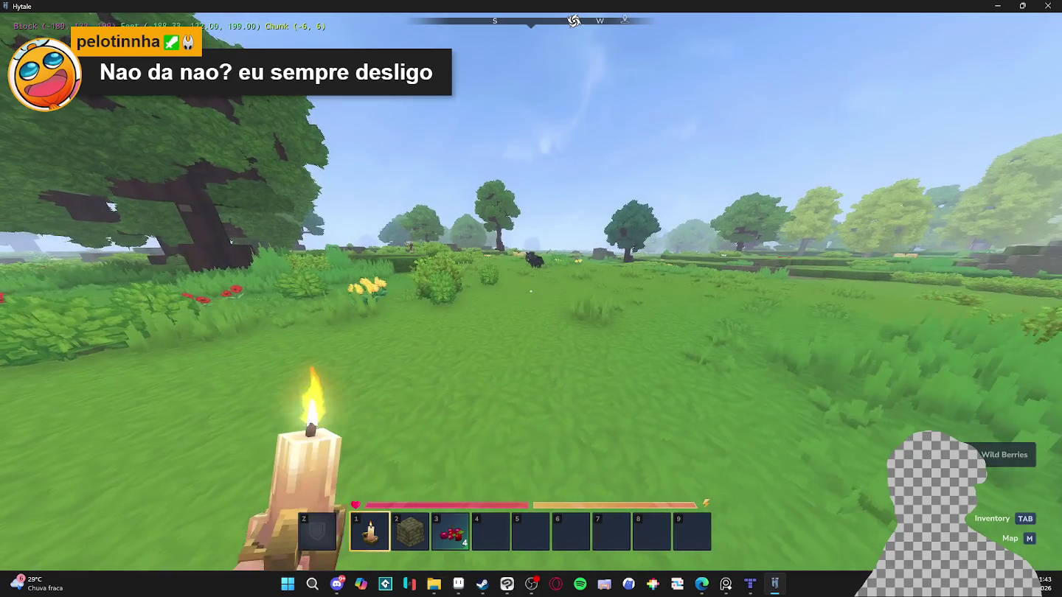
key(w)
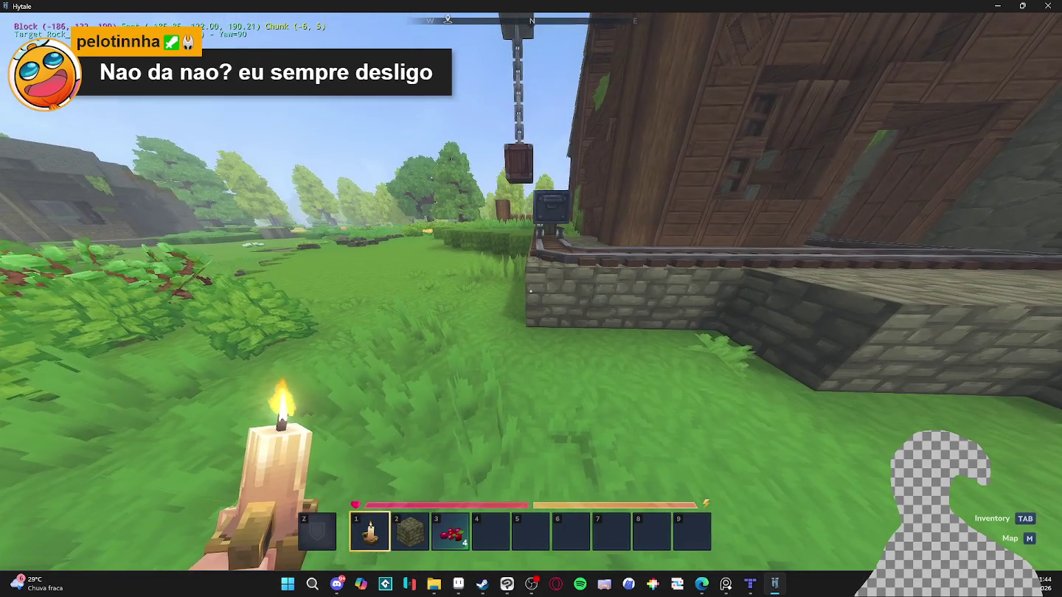
right_click(529, 292)
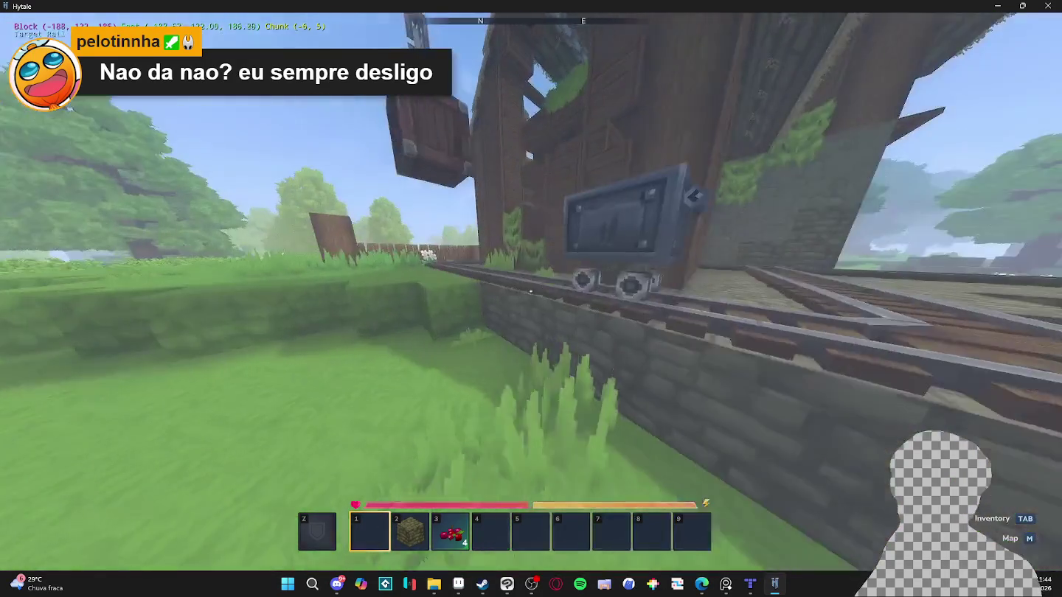
key(Tab)
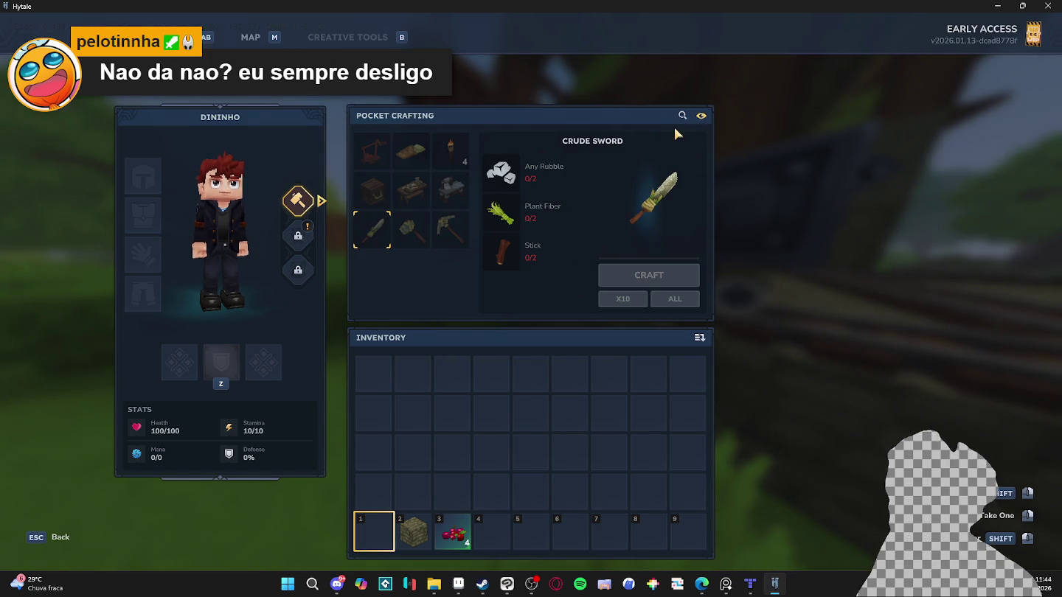
Break meadow bushes for plant fiber and sticks until holding 11 fiber and 4 sticks.
key(Escape)
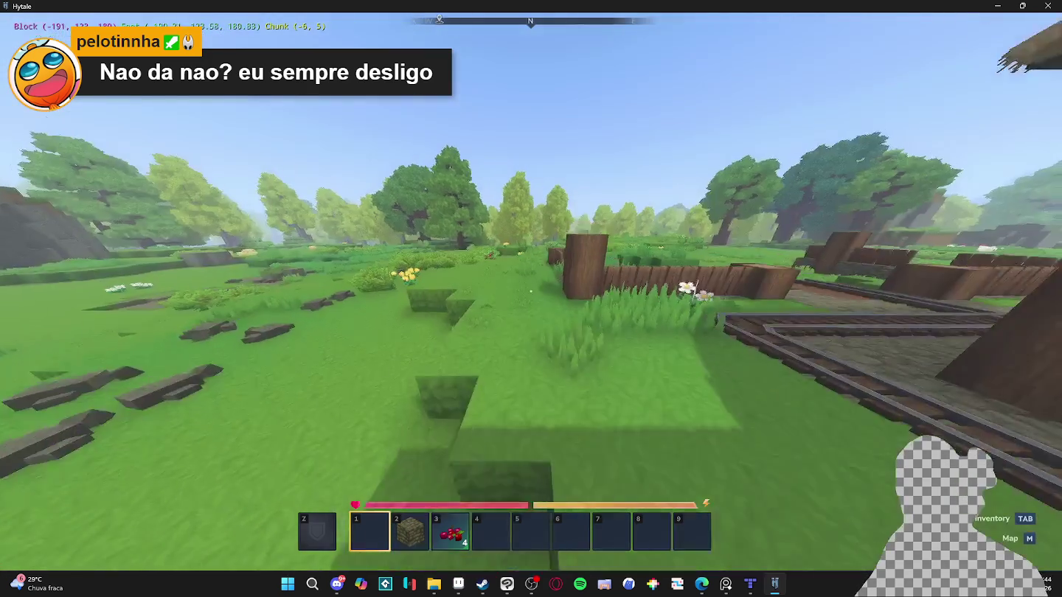
key(w)
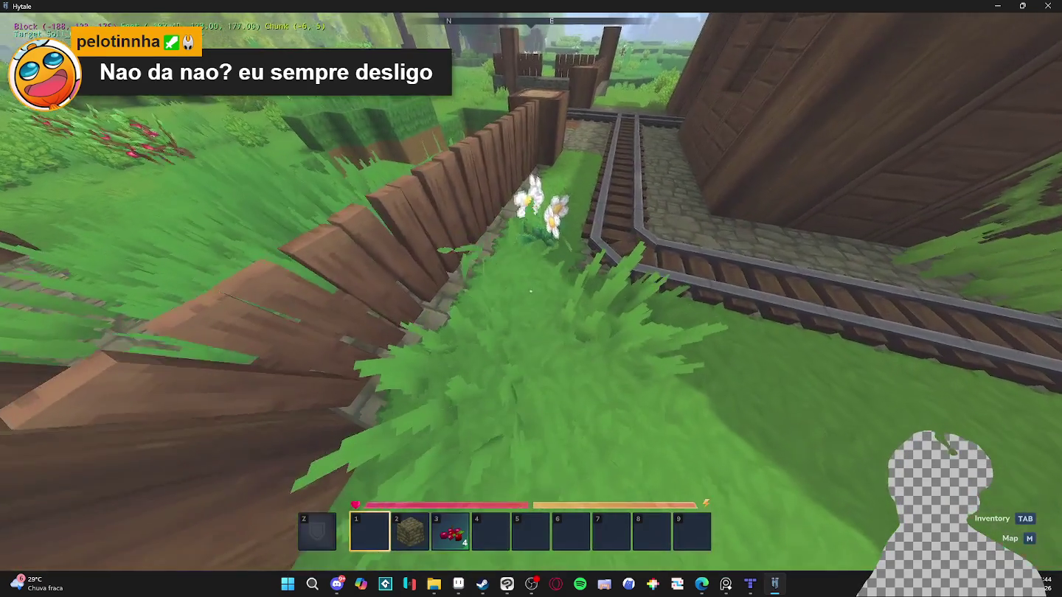
key(w)
key(w)
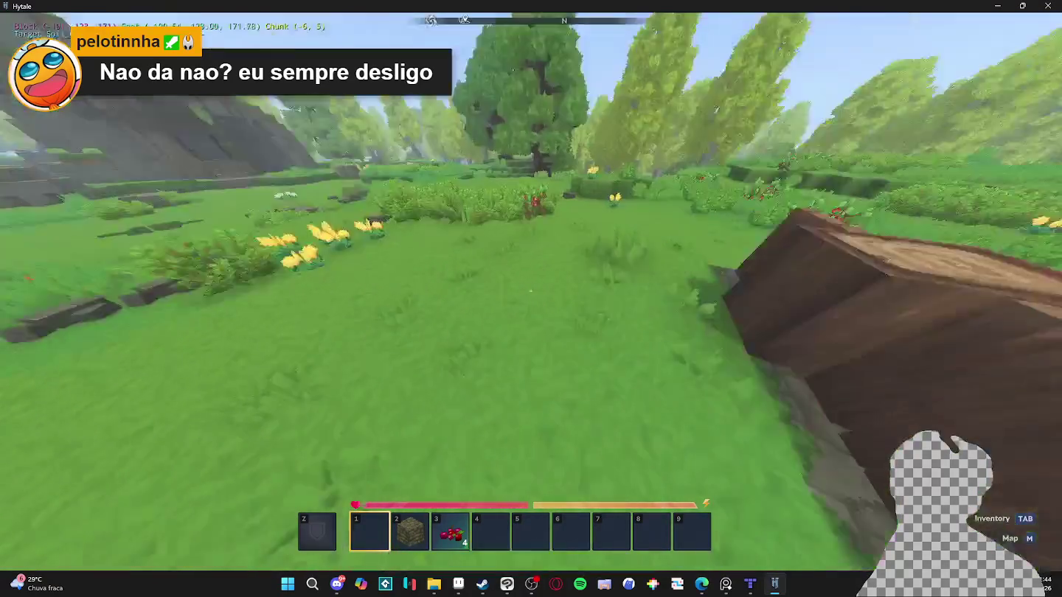
key(w)
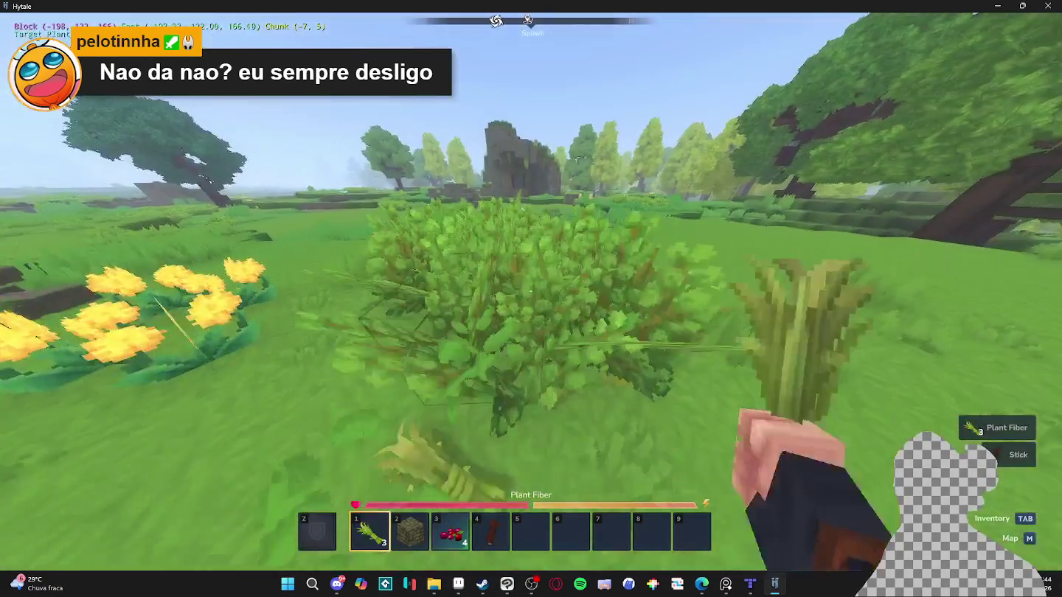
key(w)
click(532, 299)
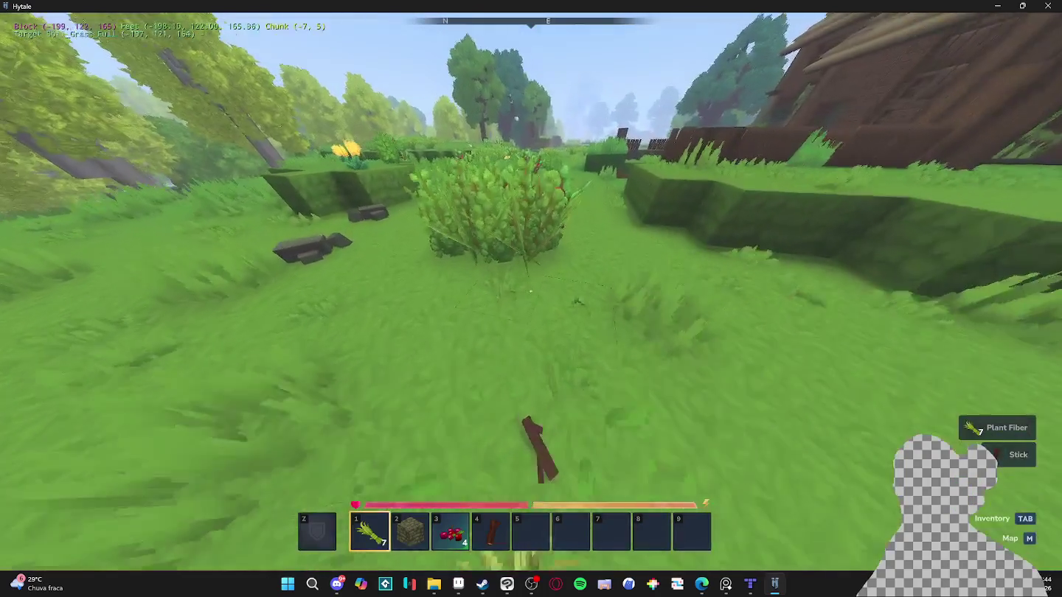
key(w)
click(531, 292)
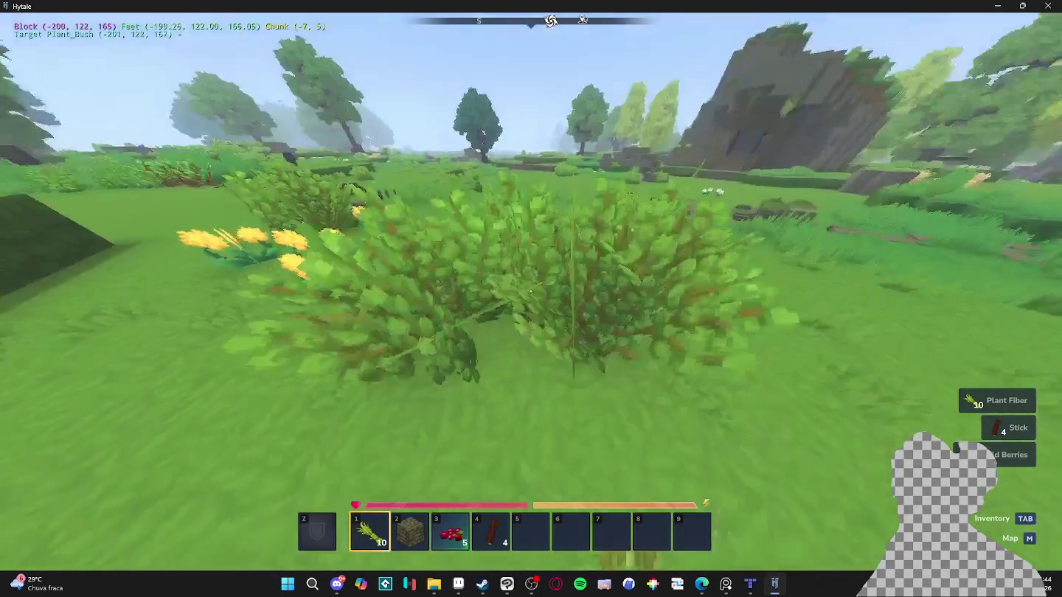
click(532, 298)
key(w)
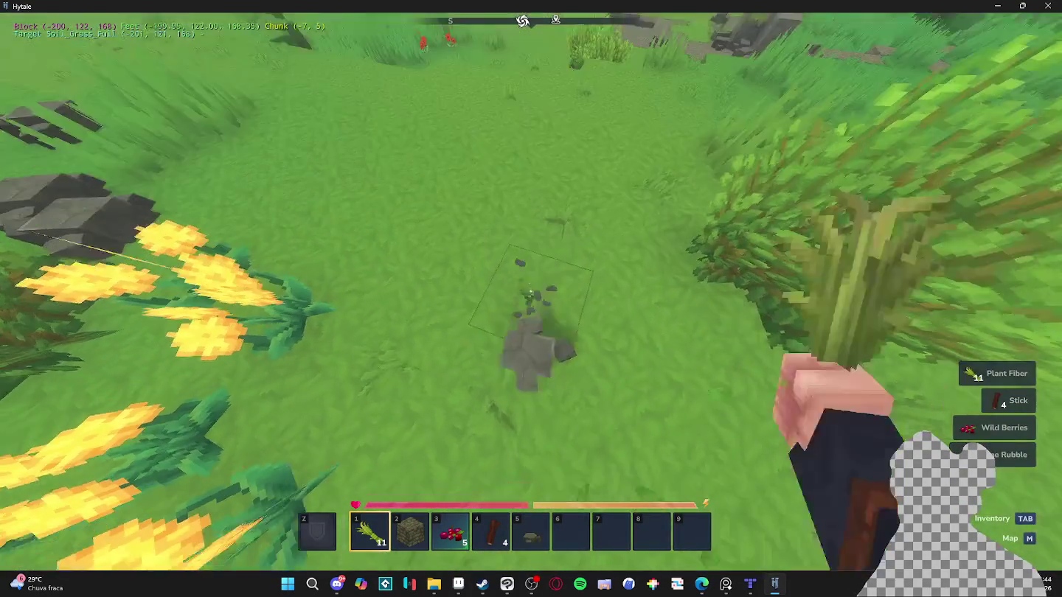